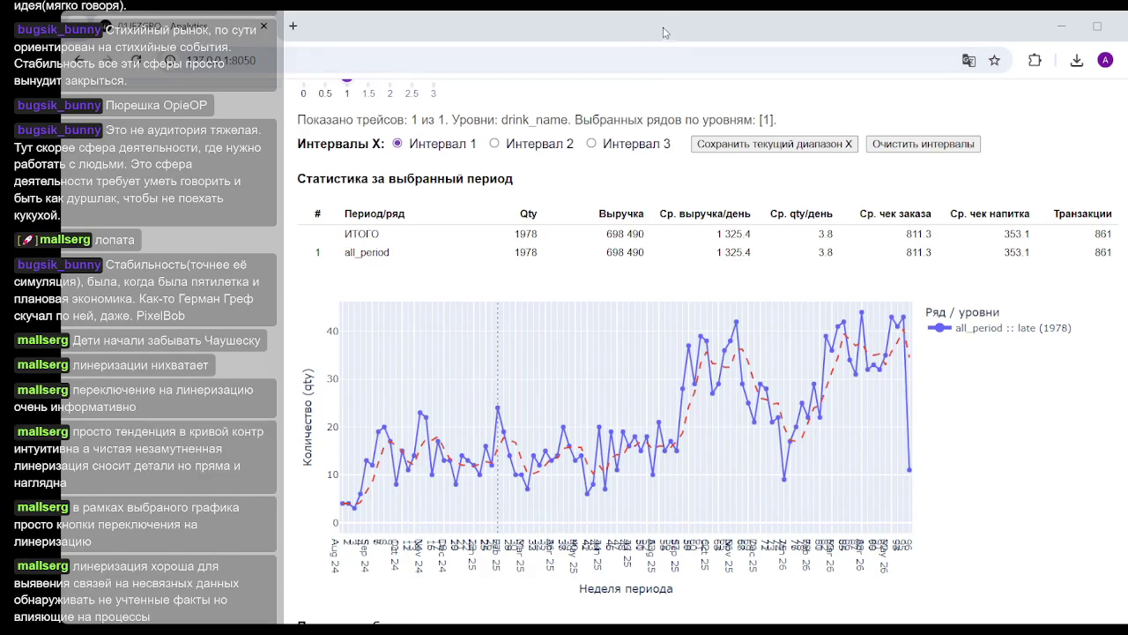
Show the weekly quantity chart as bars
scroll(399, 291, up, 2)
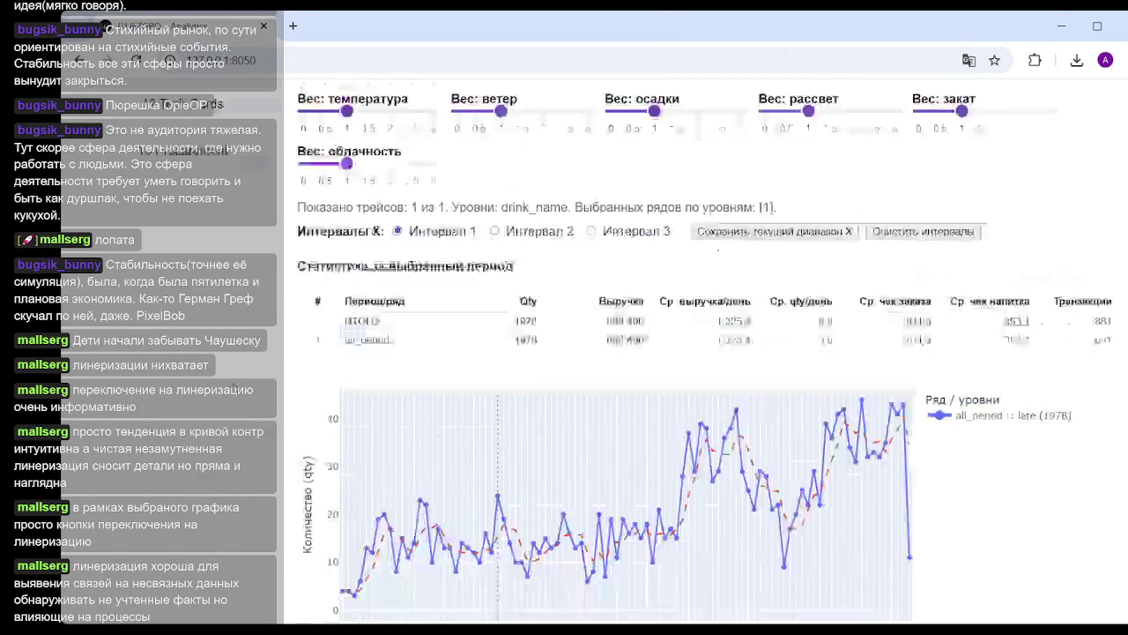
scroll(321, 427, up, 4)
scroll(322, 427, down, 3)
scroll(307, 216, up, 5)
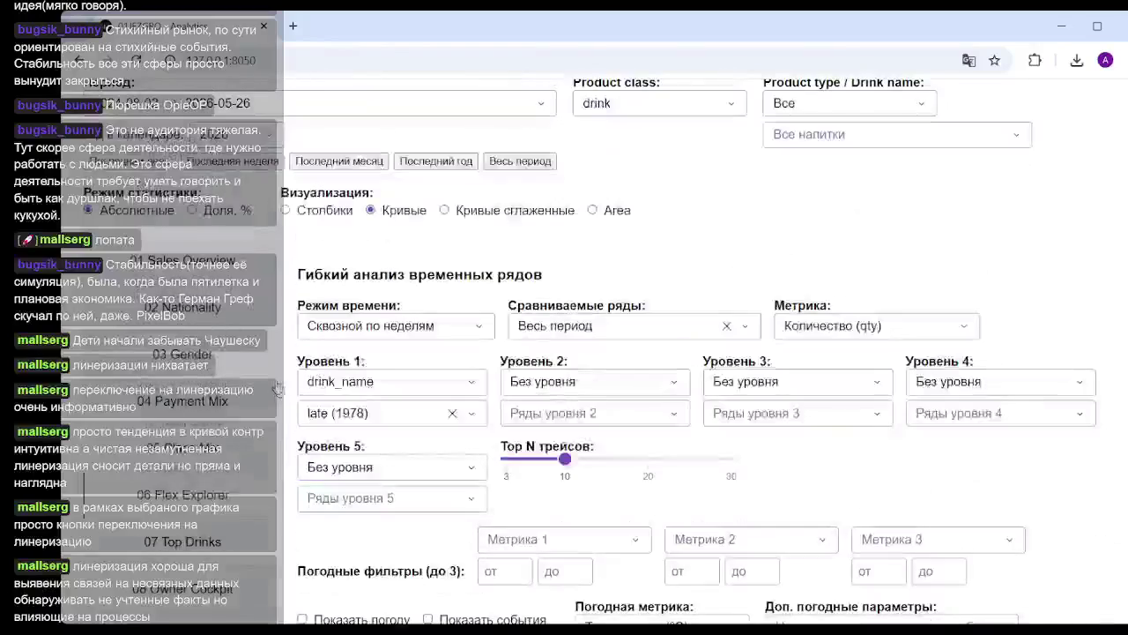
click(307, 217)
Switch the weekly chart back to plain line curves
scroll(554, 456, down, 3)
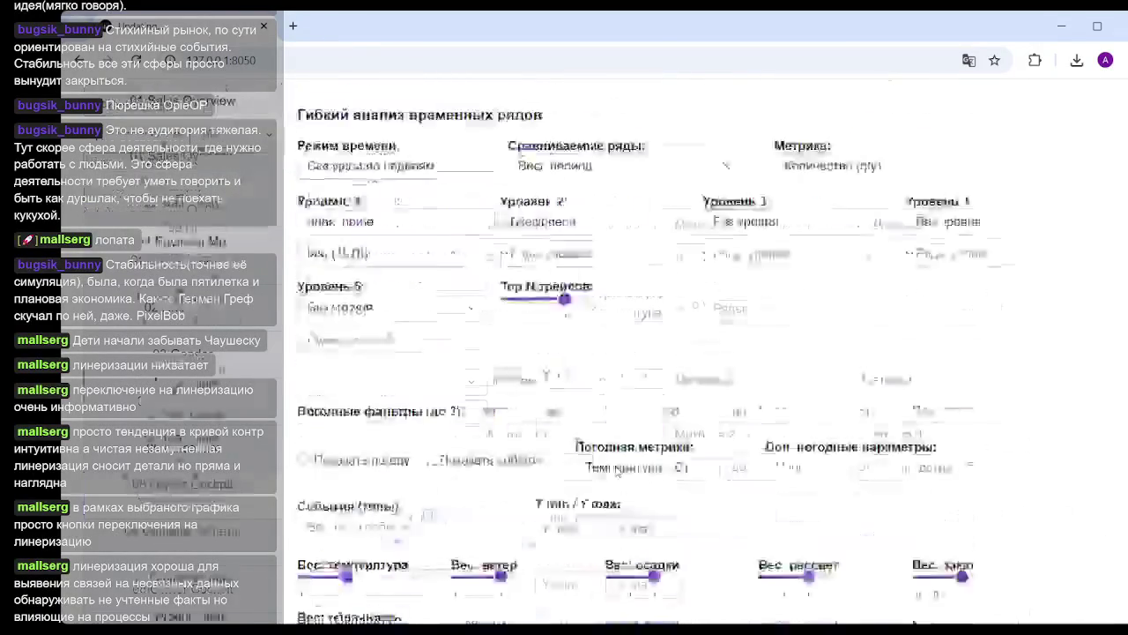
scroll(555, 456, down, 4)
scroll(631, 377, up, 2)
scroll(631, 377, down, 3)
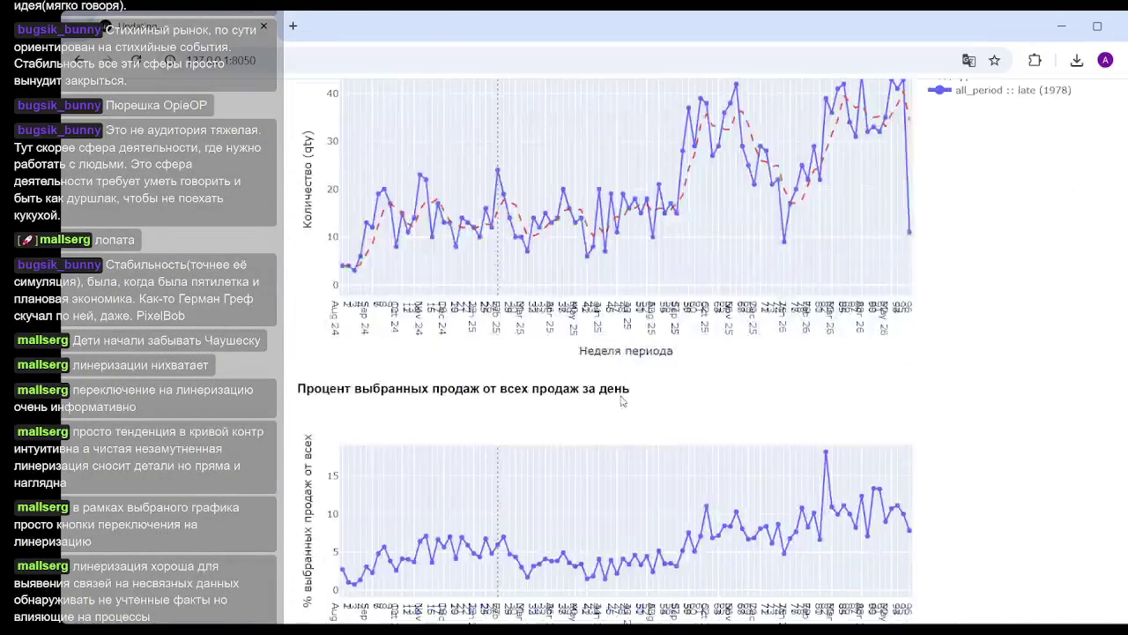
scroll(631, 377, up, 2)
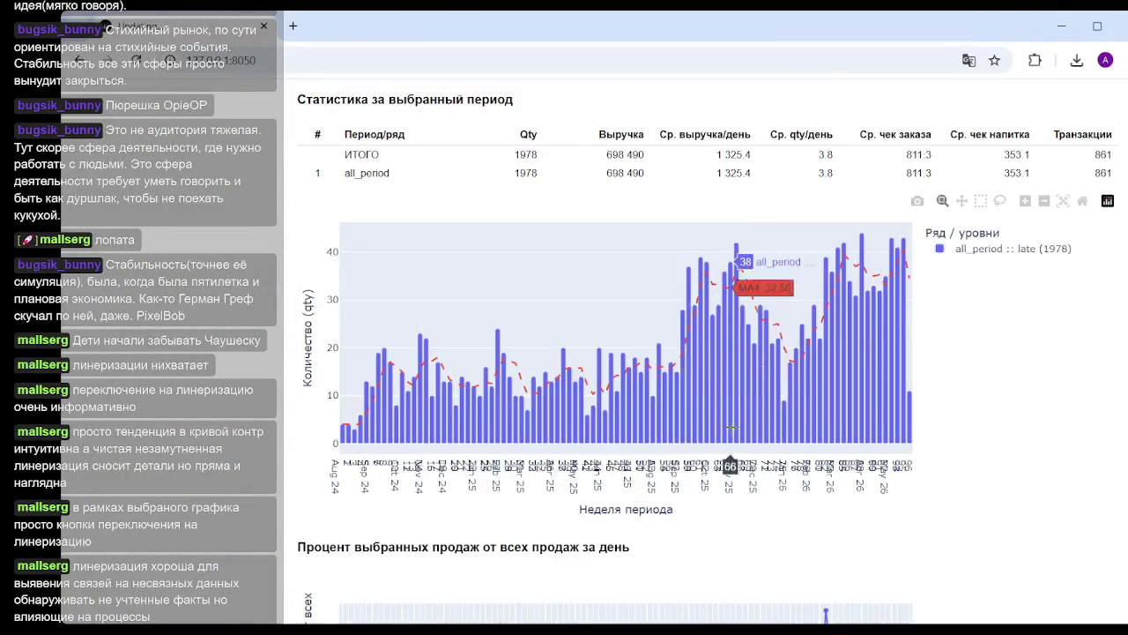
scroll(608, 418, up, 5)
scroll(609, 418, up, 5)
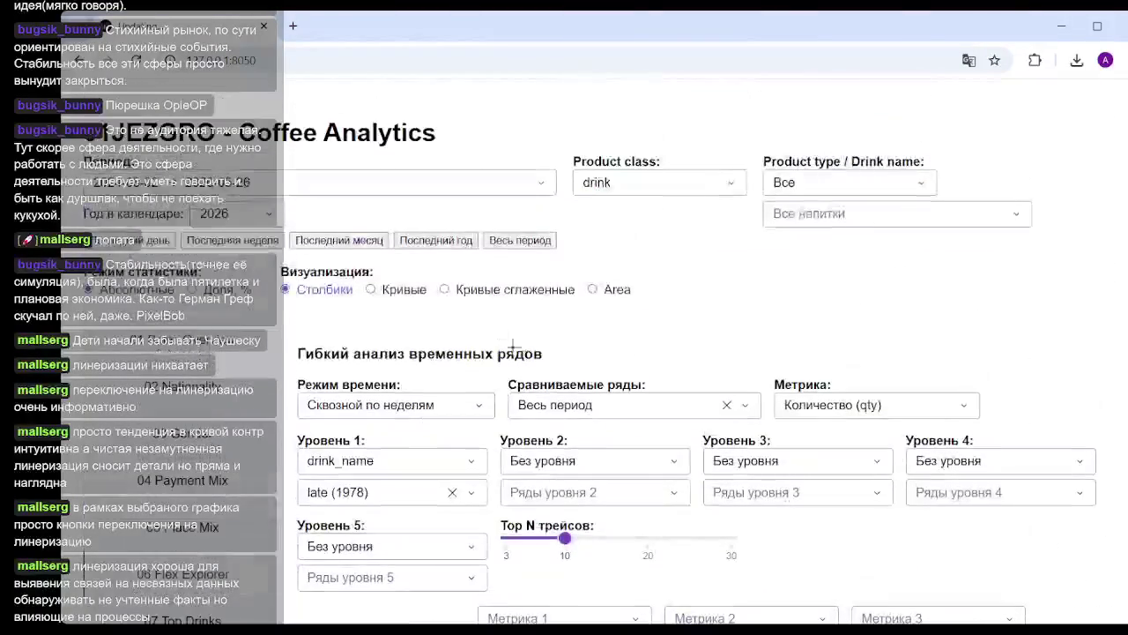
scroll(486, 326, down, 1)
scroll(485, 325, down, 3)
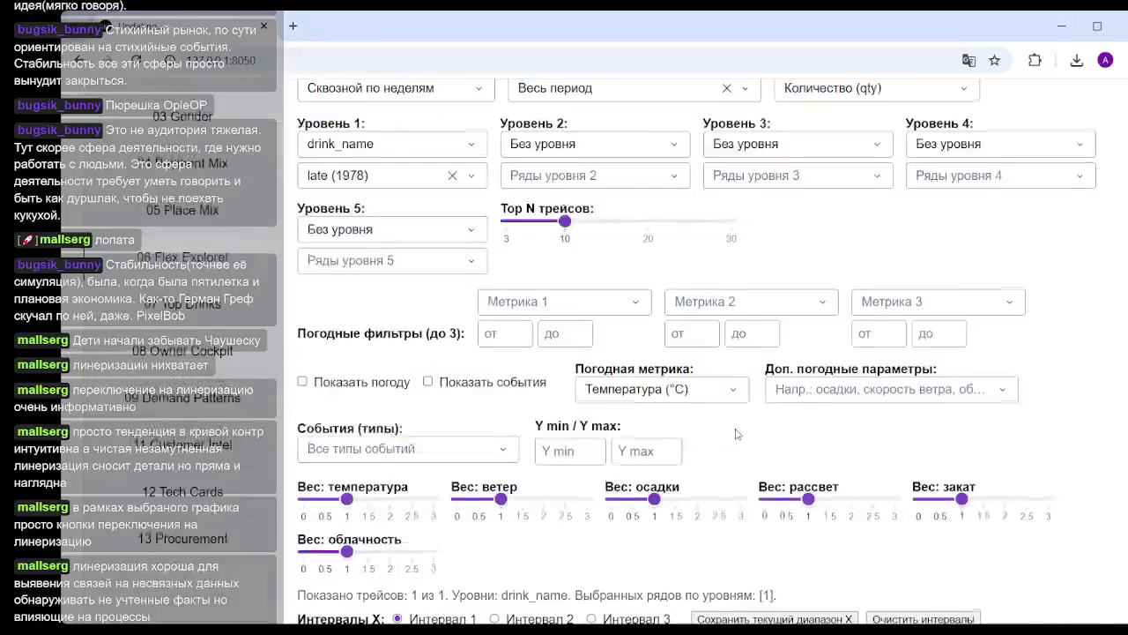
scroll(617, 379, down, 4)
scroll(737, 433, down, 3)
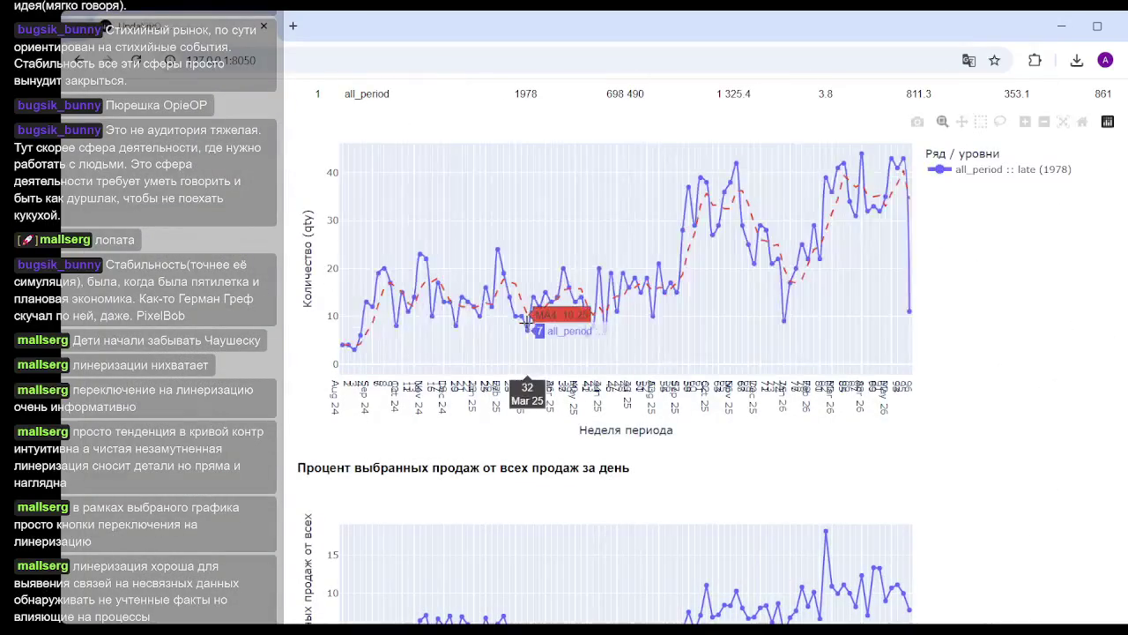
scroll(487, 319, up, 10)
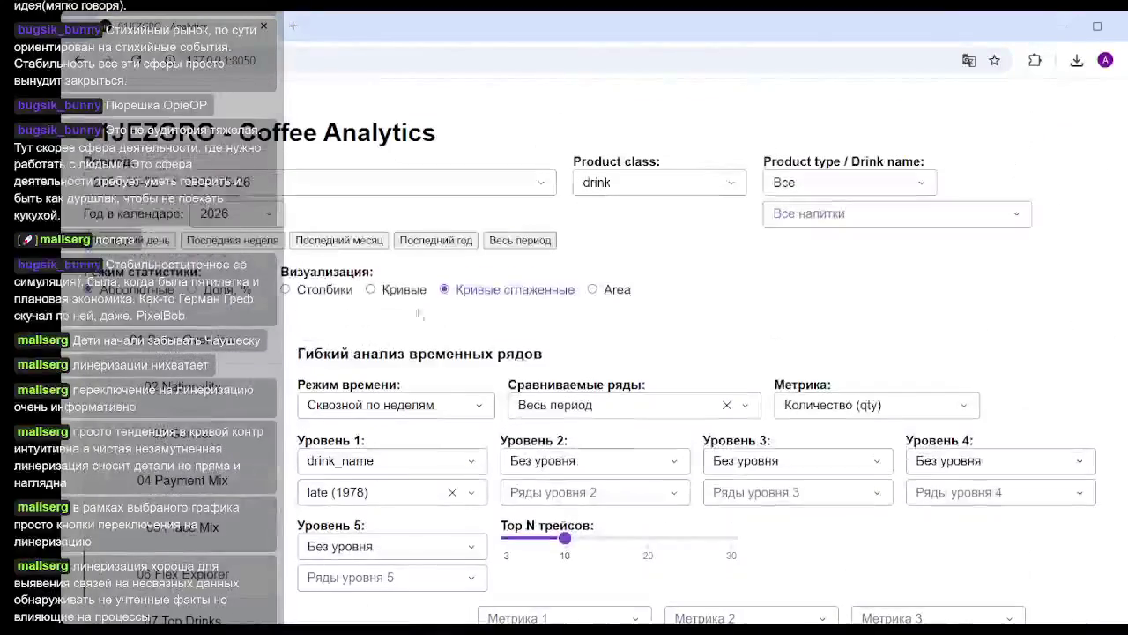
click(392, 291)
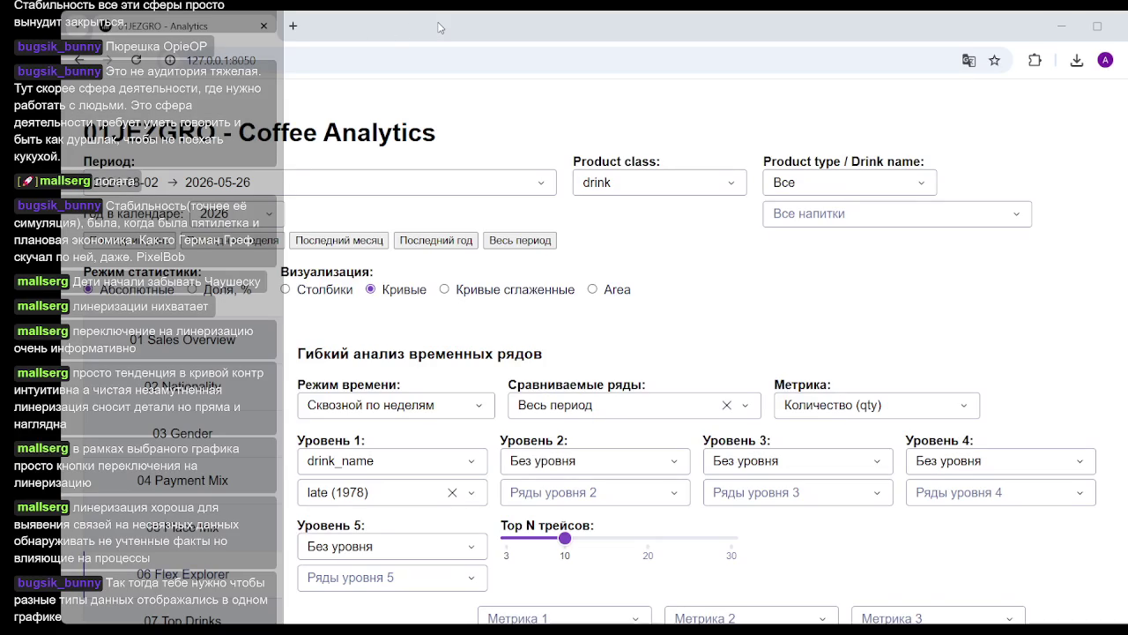
Open the Уровень 1 grouping dropdown under Гибкий анализ временных рядов
scroll(591, 360, down, 5)
scroll(590, 360, down, 6)
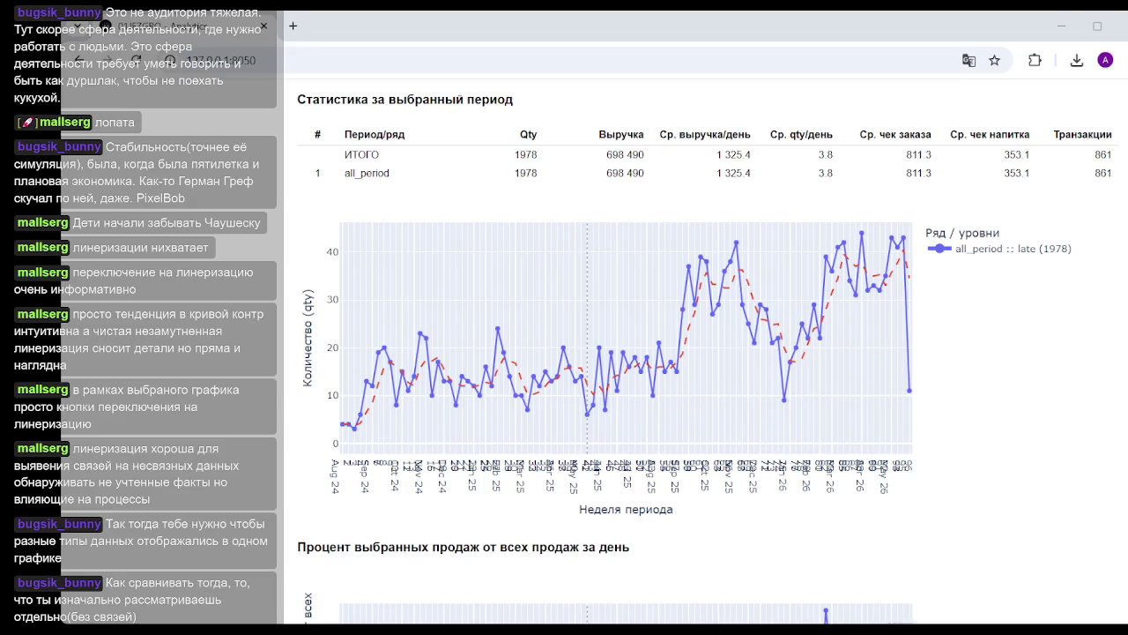
mouse_move(814, 409)
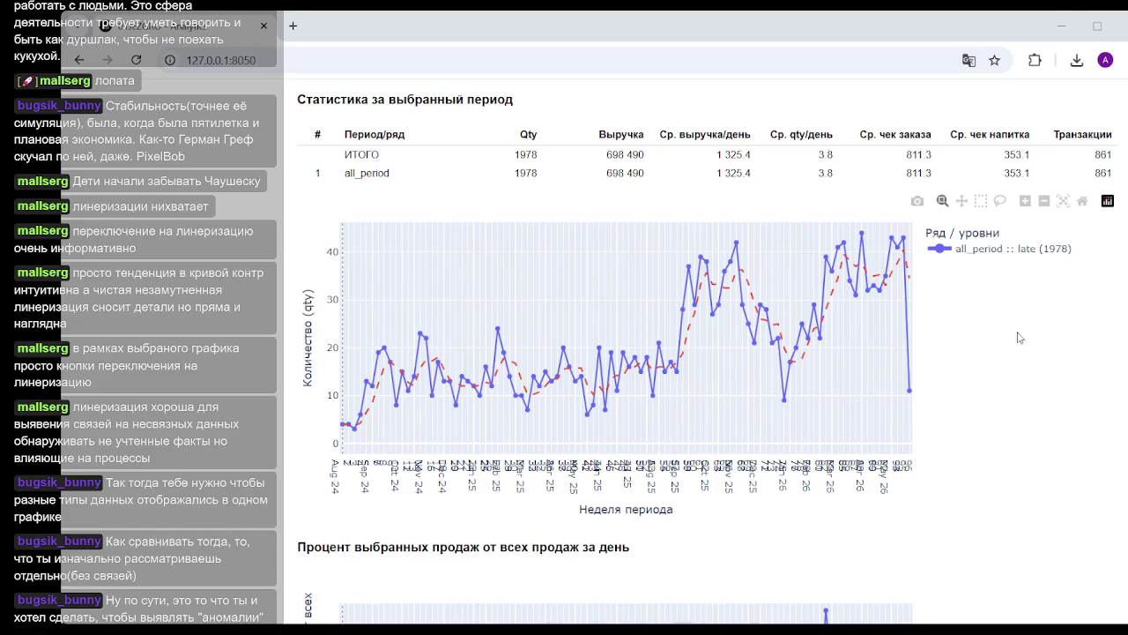
mouse_move(760, 323)
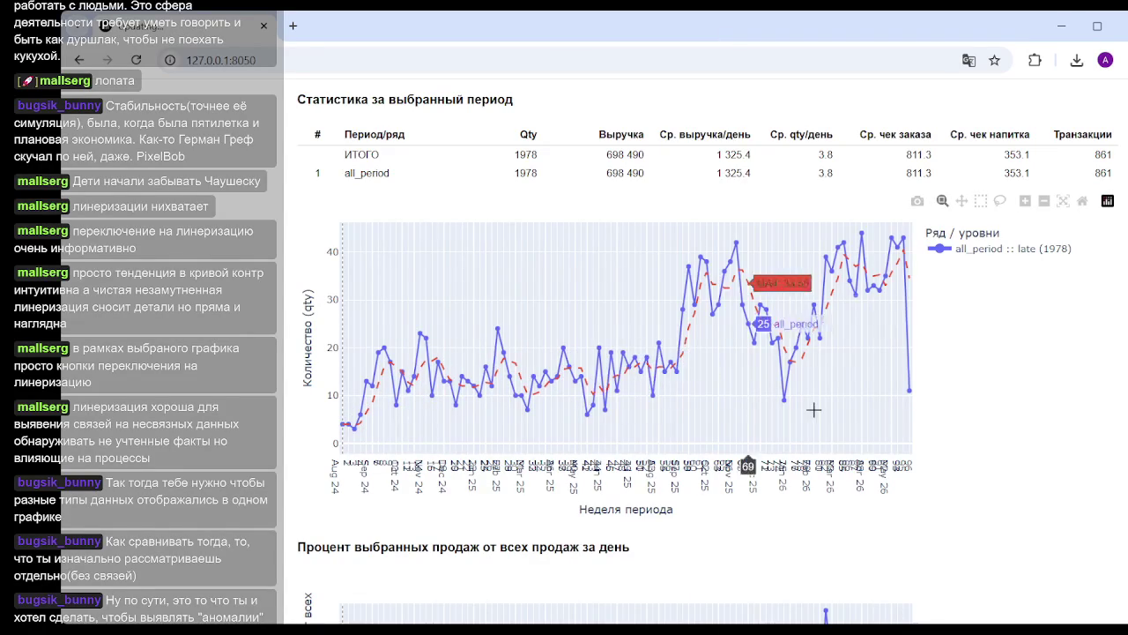
scroll(778, 413, up, 5)
scroll(778, 414, up, 5)
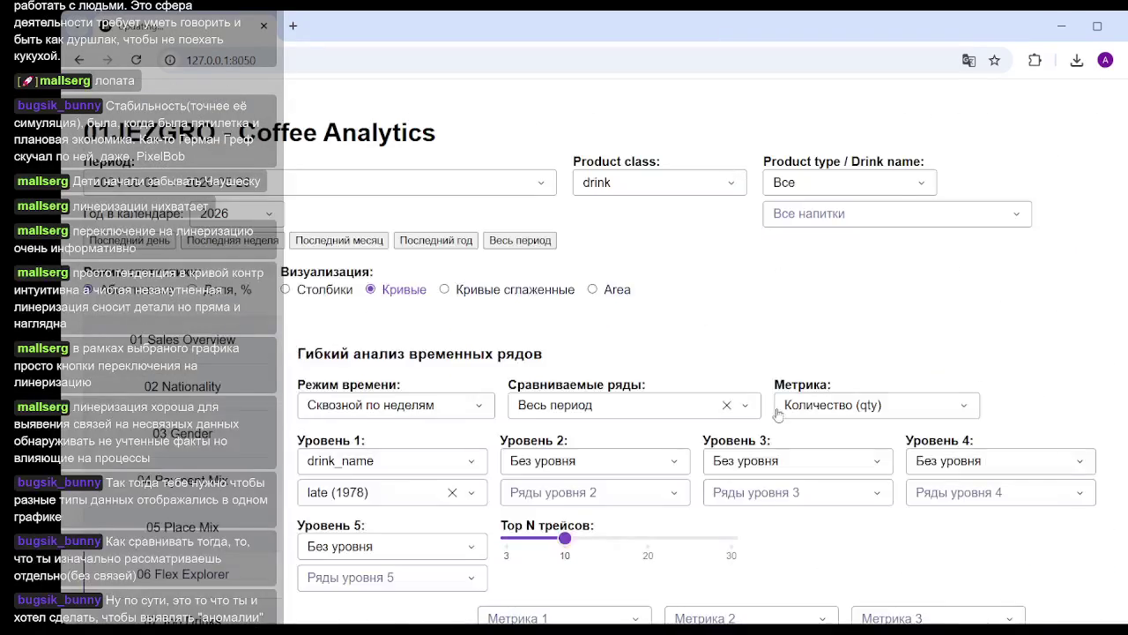
scroll(778, 413, down, 6)
scroll(777, 414, down, 5)
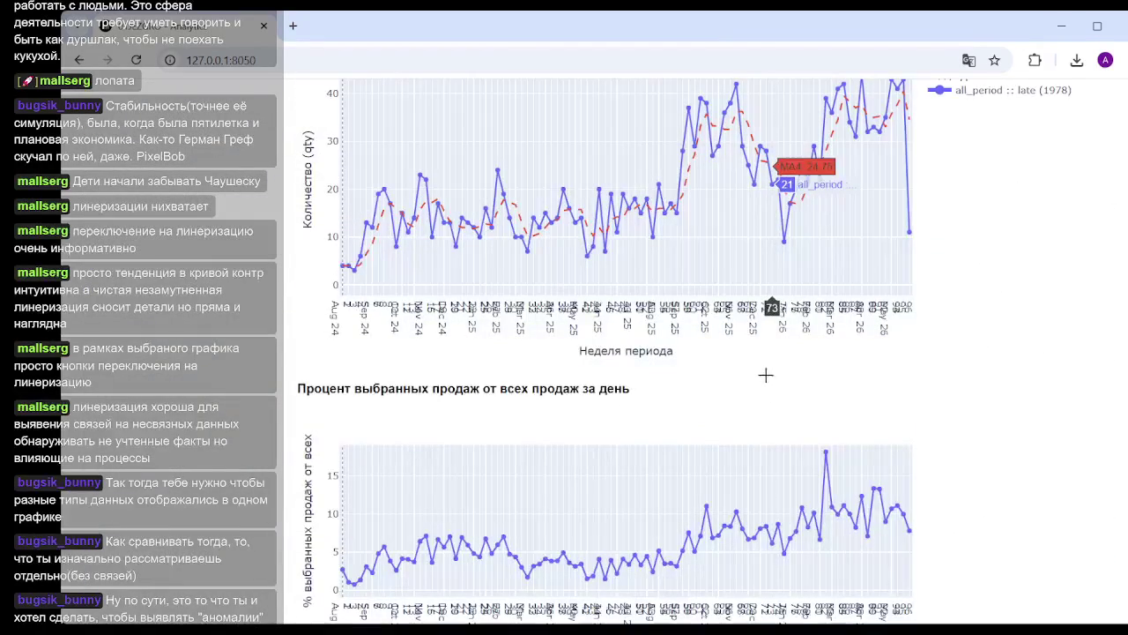
mouse_move(356, 199)
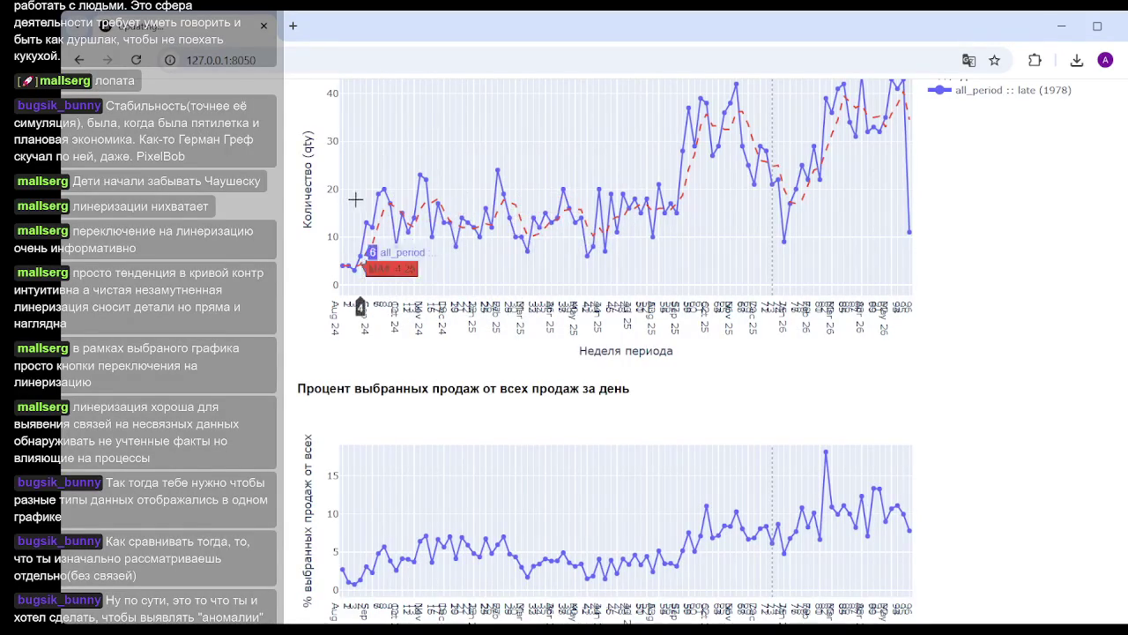
scroll(679, 214, up, 15)
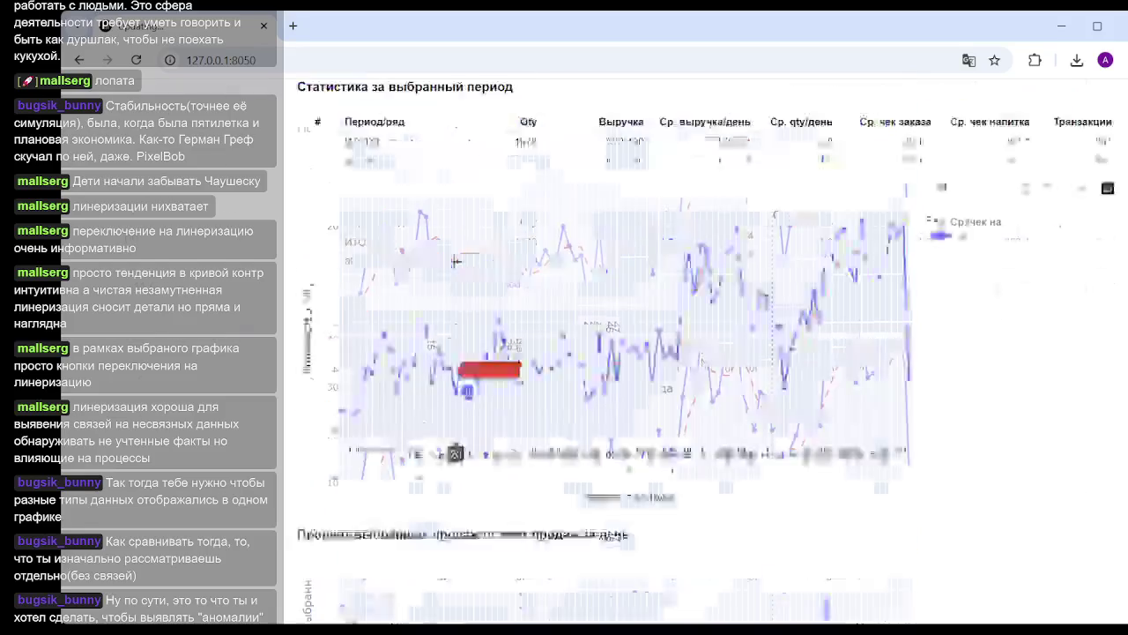
click(470, 304)
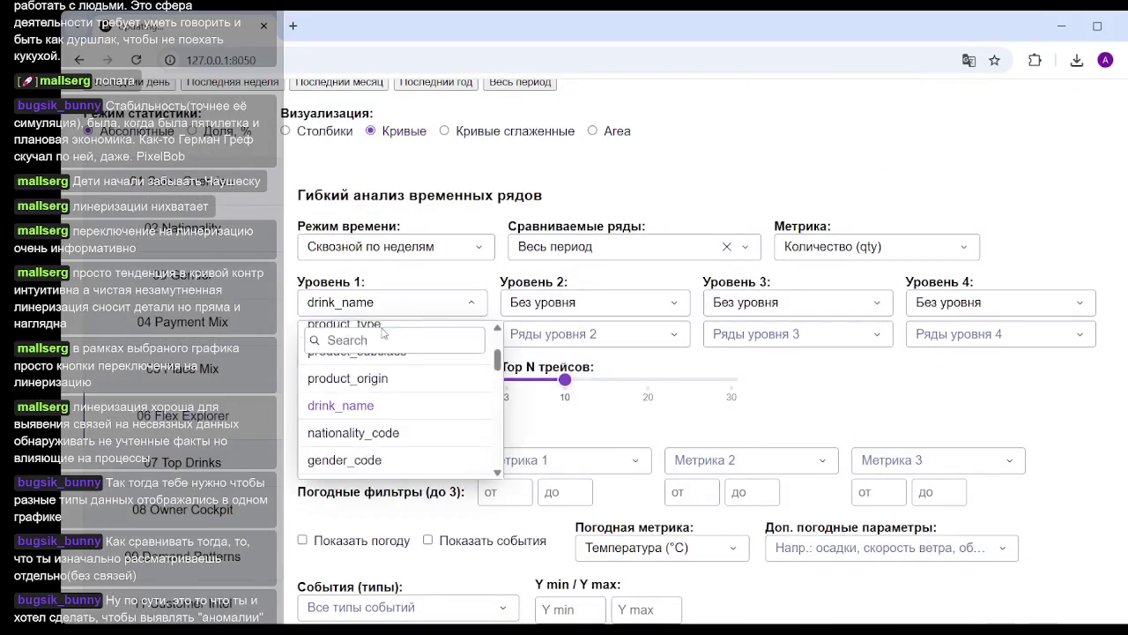
Set Уровень 1 to Без уровня and check the statistics now total 31025 qty
scroll(589, 417, up, 2)
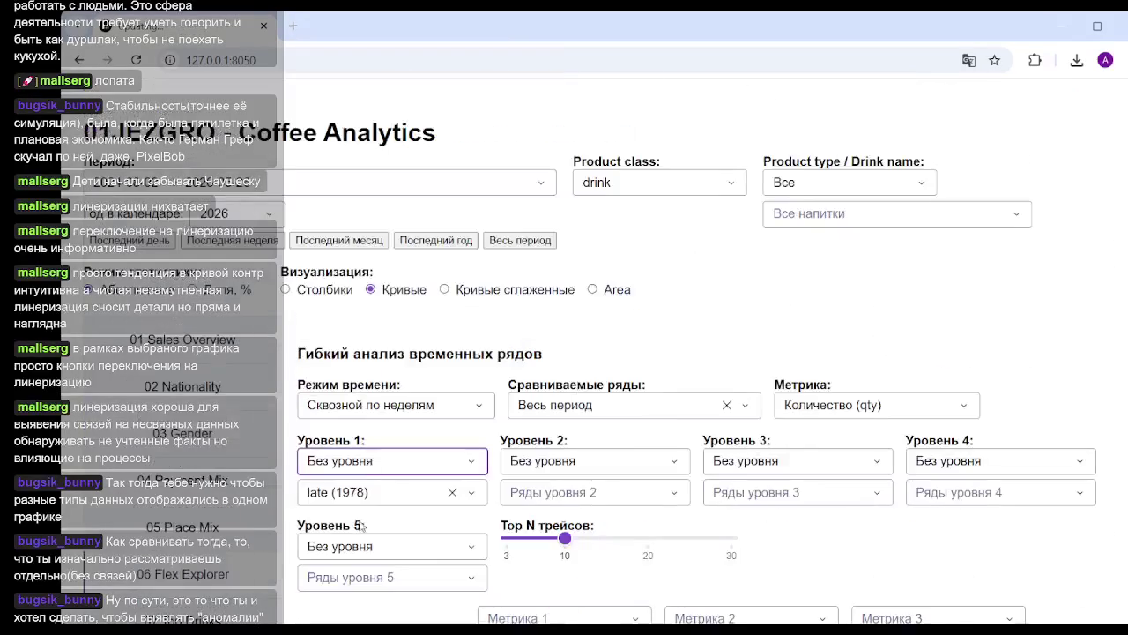
scroll(661, 392, down, 15)
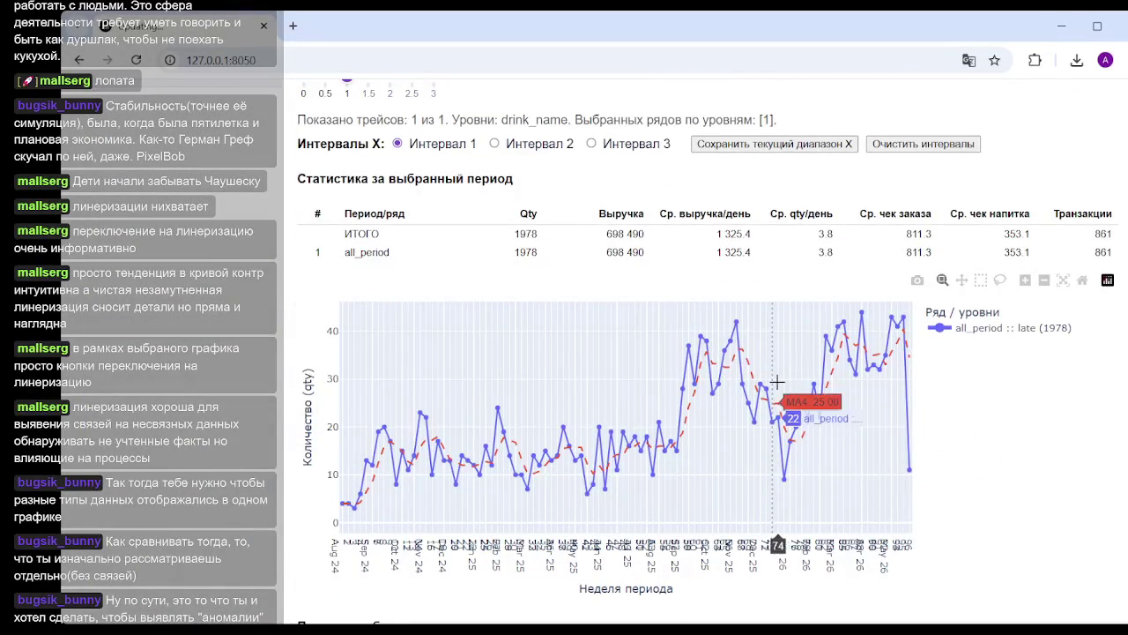
mouse_move(747, 388)
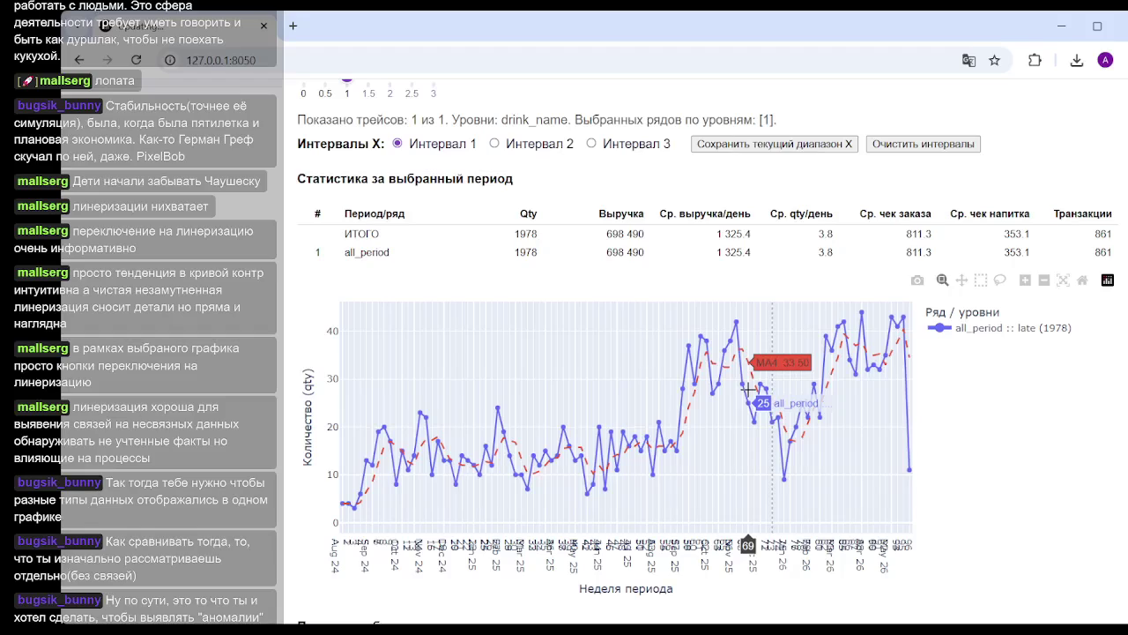
scroll(894, 357, up, 8)
scroll(774, 379, down, 2)
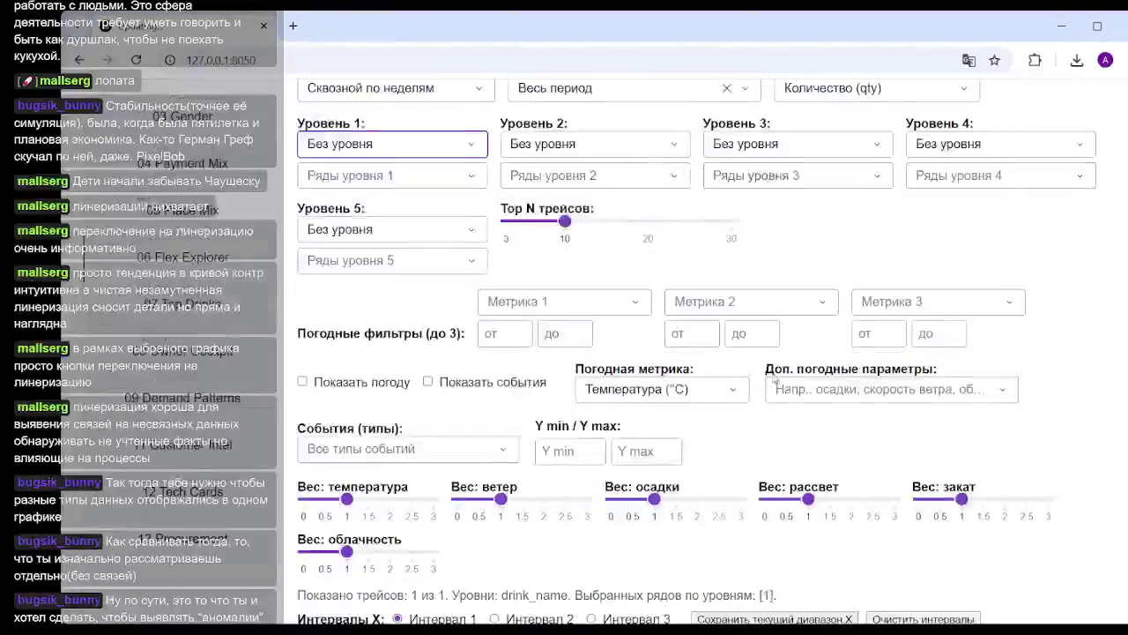
scroll(774, 379, down, 10)
scroll(988, 354, up, 11)
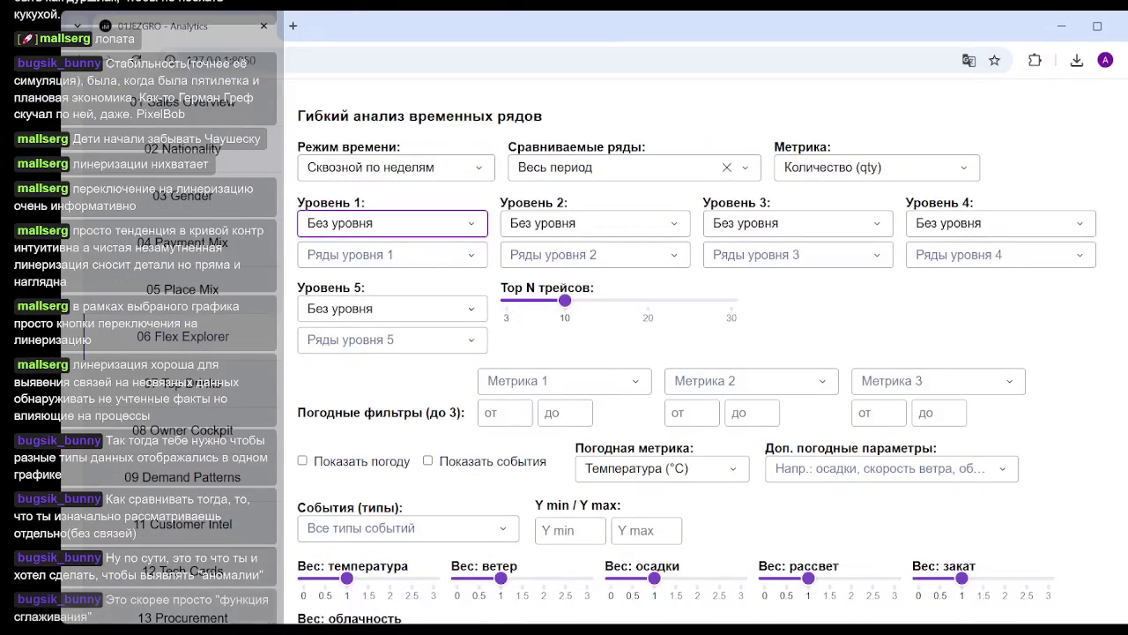
click(384, 38)
scroll(662, 209, down, 10)
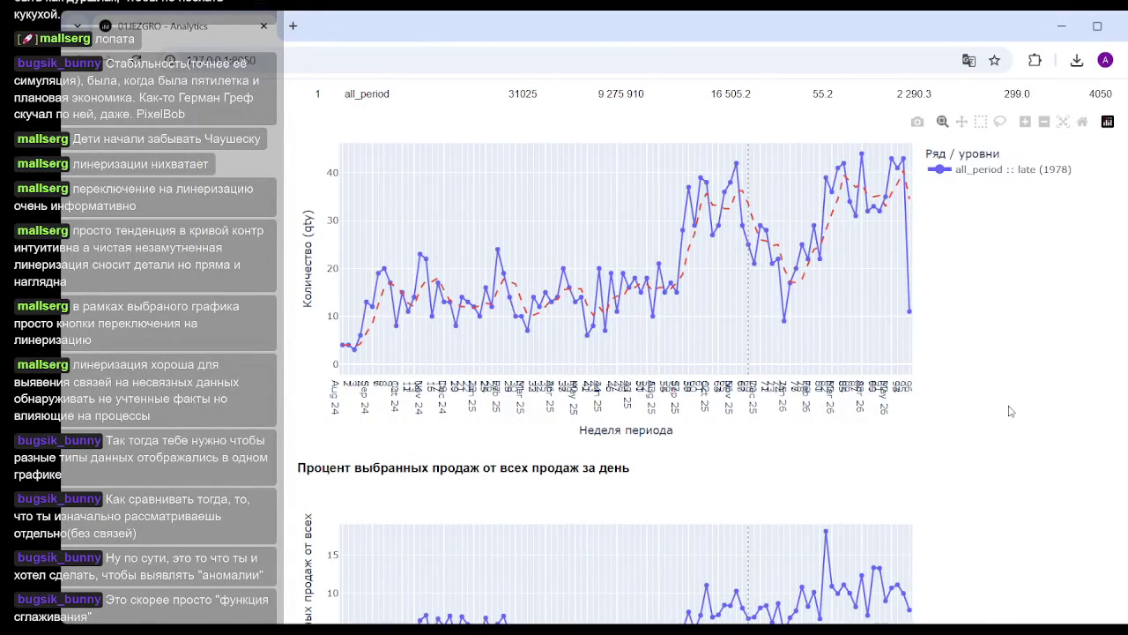
scroll(1010, 411, up, 10)
scroll(617, 309, up, 3)
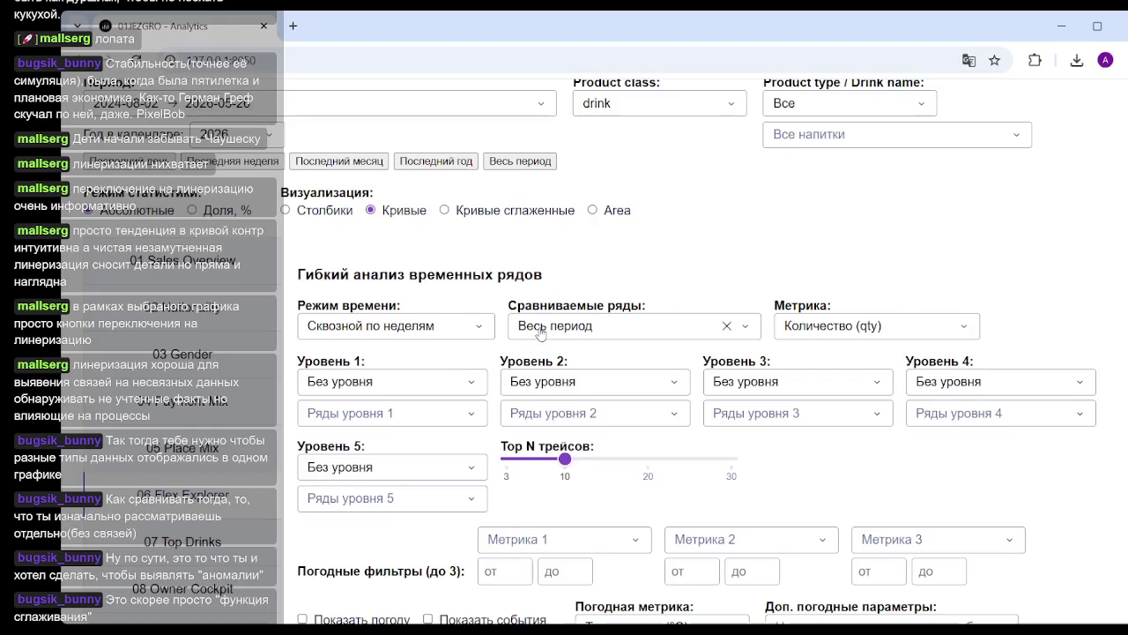
Try the Годовой по неделям time mode, then revert to Сквозной по неделям
scroll(700, 286, down, 5)
scroll(445, 295, up, 4)
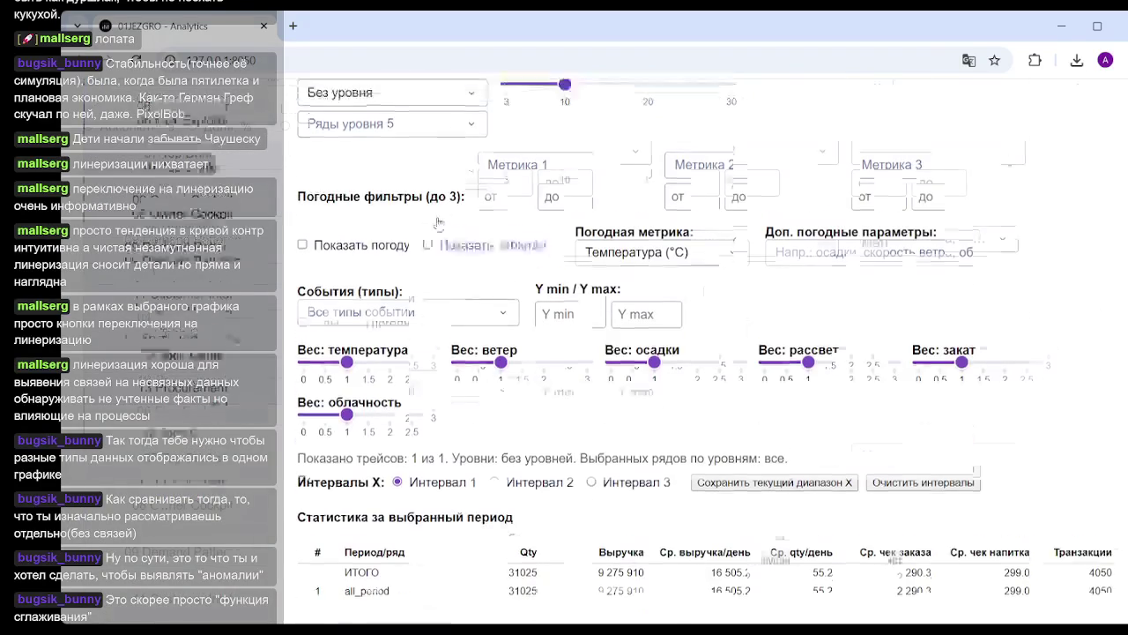
click(460, 302)
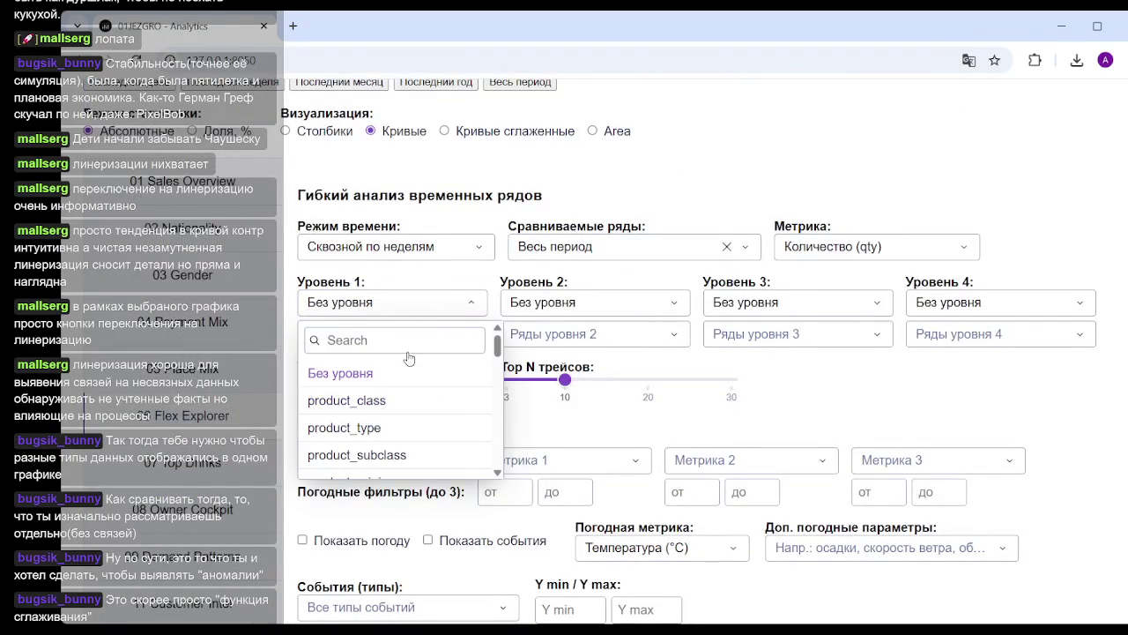
click(465, 250)
click(370, 318)
click(436, 251)
click(370, 344)
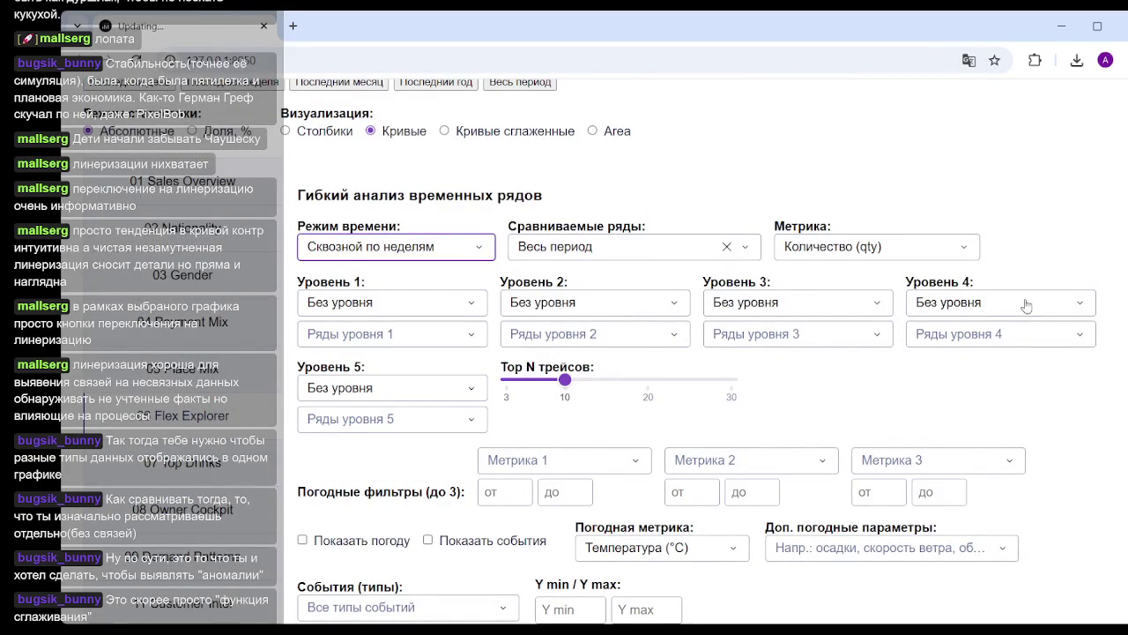
Reload the dashboard page from the address bar
scroll(1029, 302, down, 5)
scroll(1029, 302, down, 3)
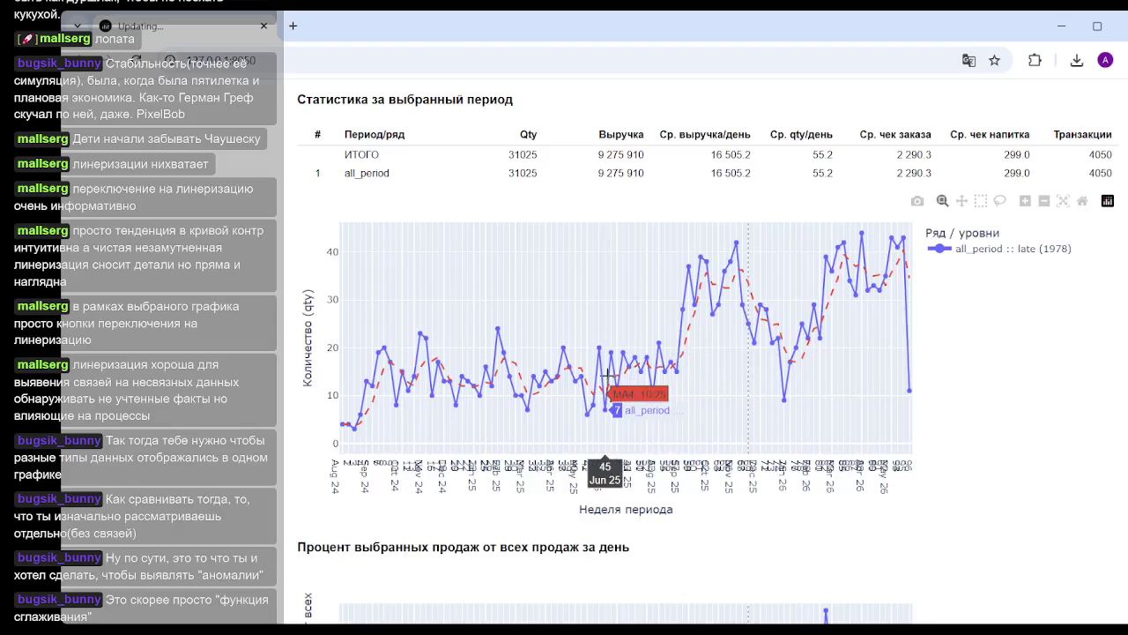
click(369, 74)
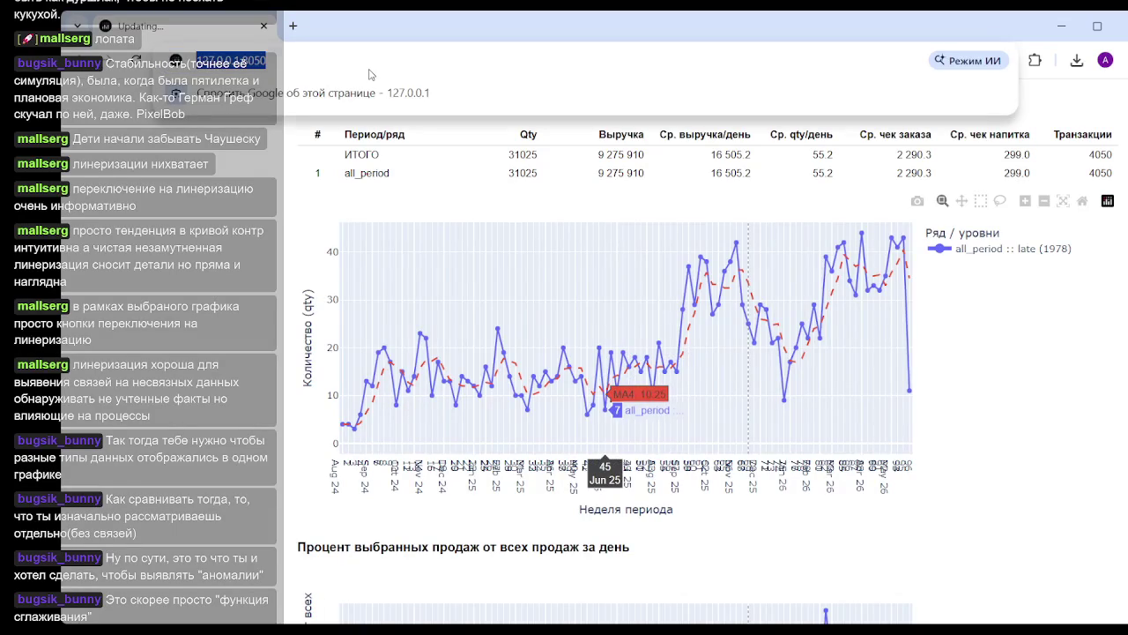
key(Return)
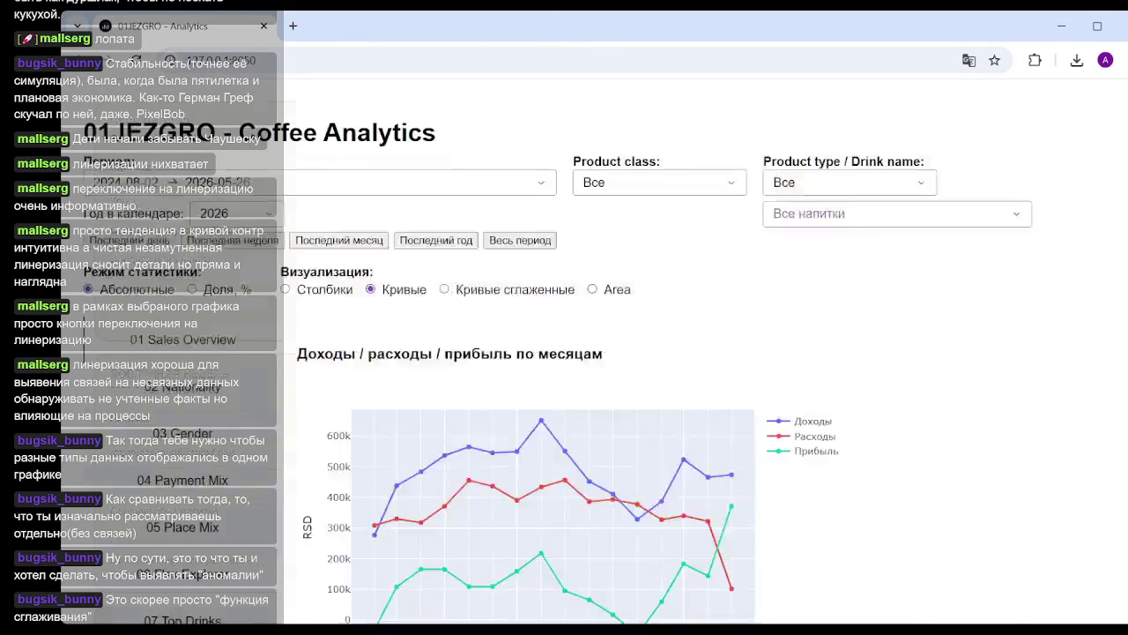
Set Режим времени to Сквозной по неделям and view the whole-period weekly quantity chart
scroll(199, 426, down, 3)
click(199, 421)
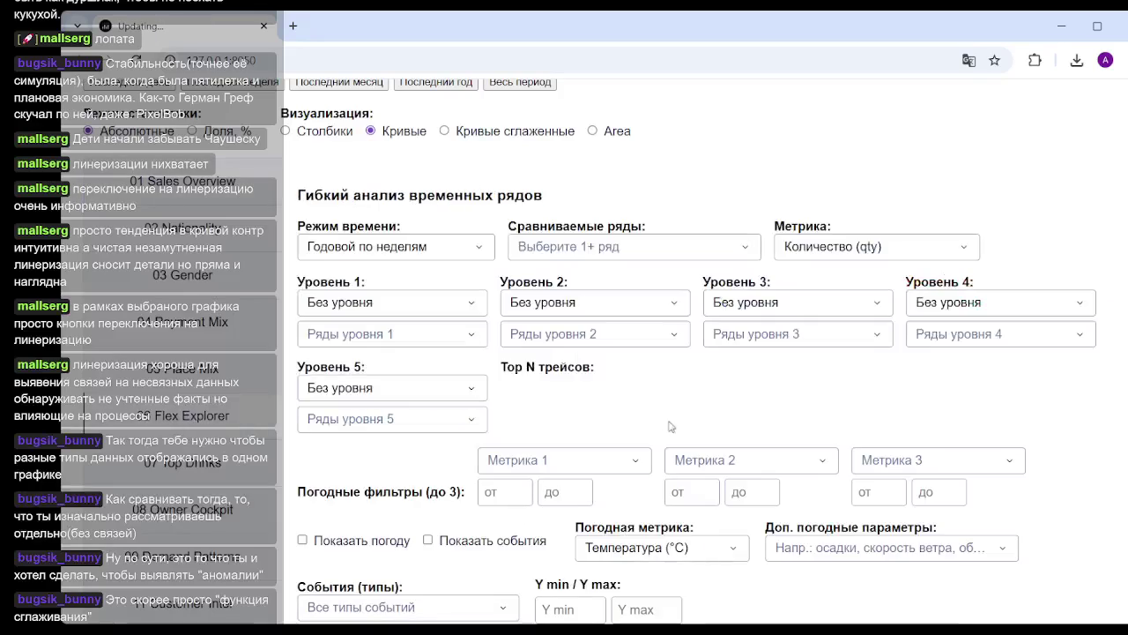
click(432, 325)
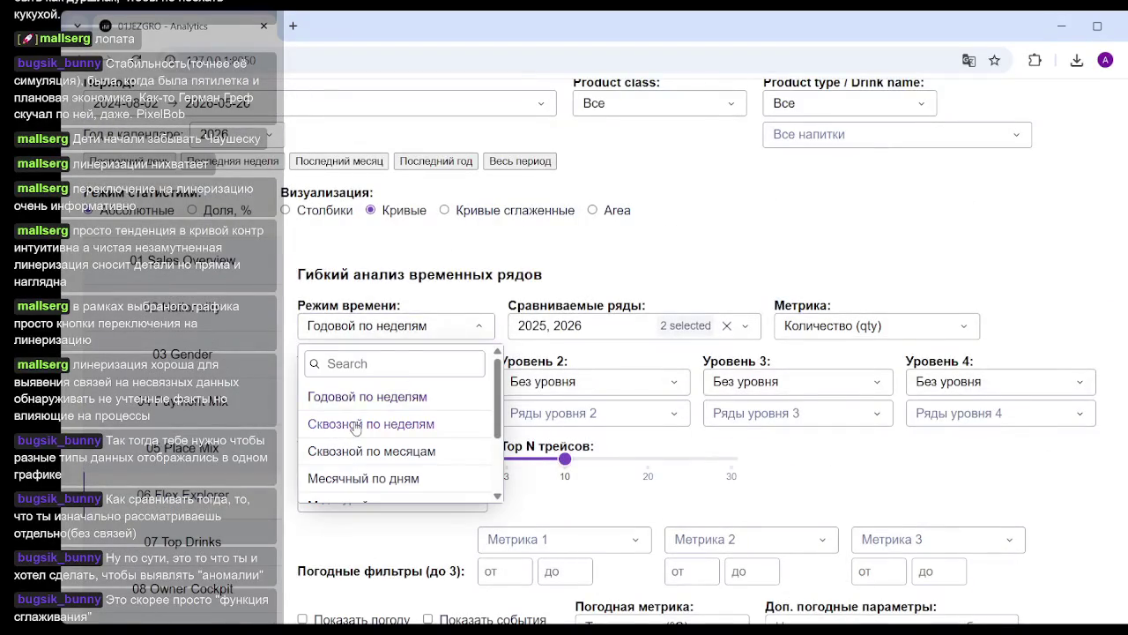
click(343, 424)
scroll(847, 383, down, 5)
scroll(868, 383, down, 3)
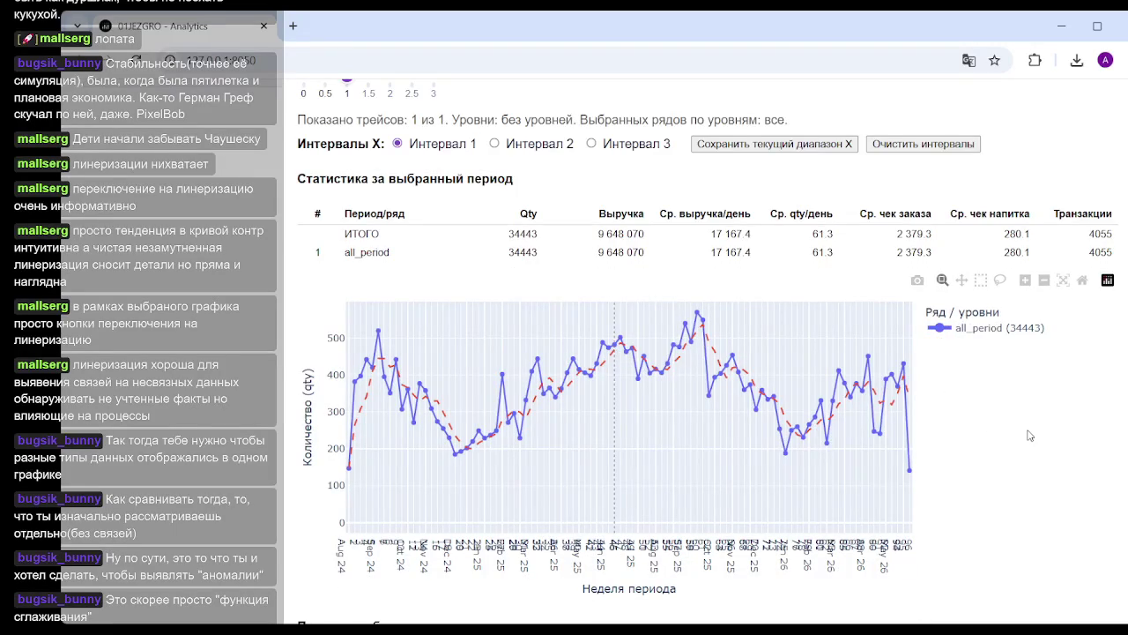
scroll(1010, 446, down, 1)
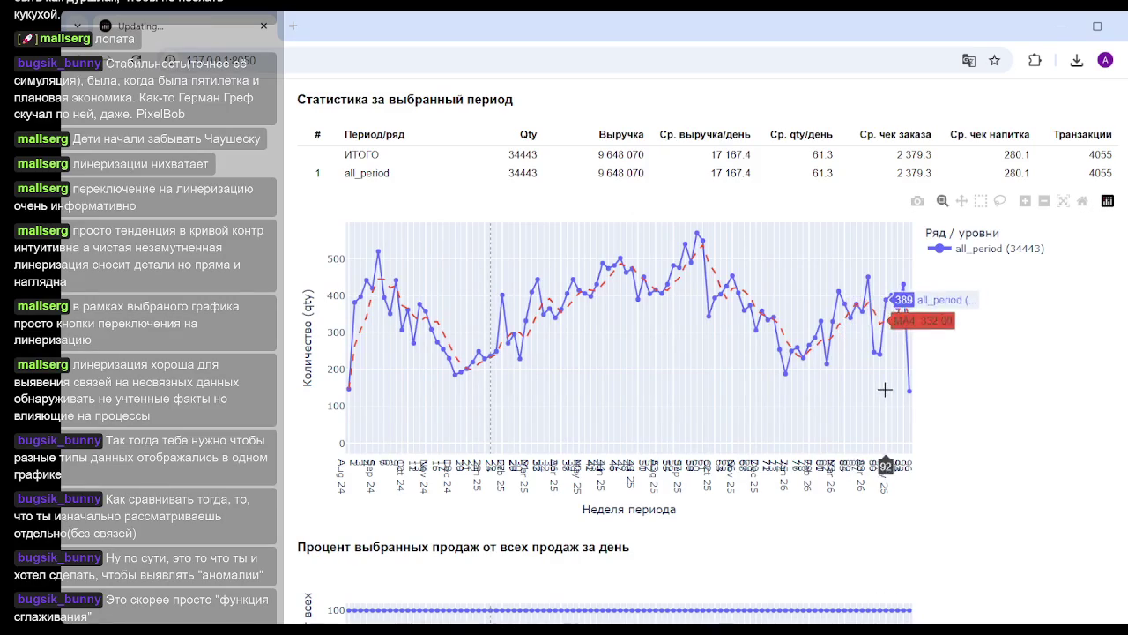
scroll(951, 391, down, 4)
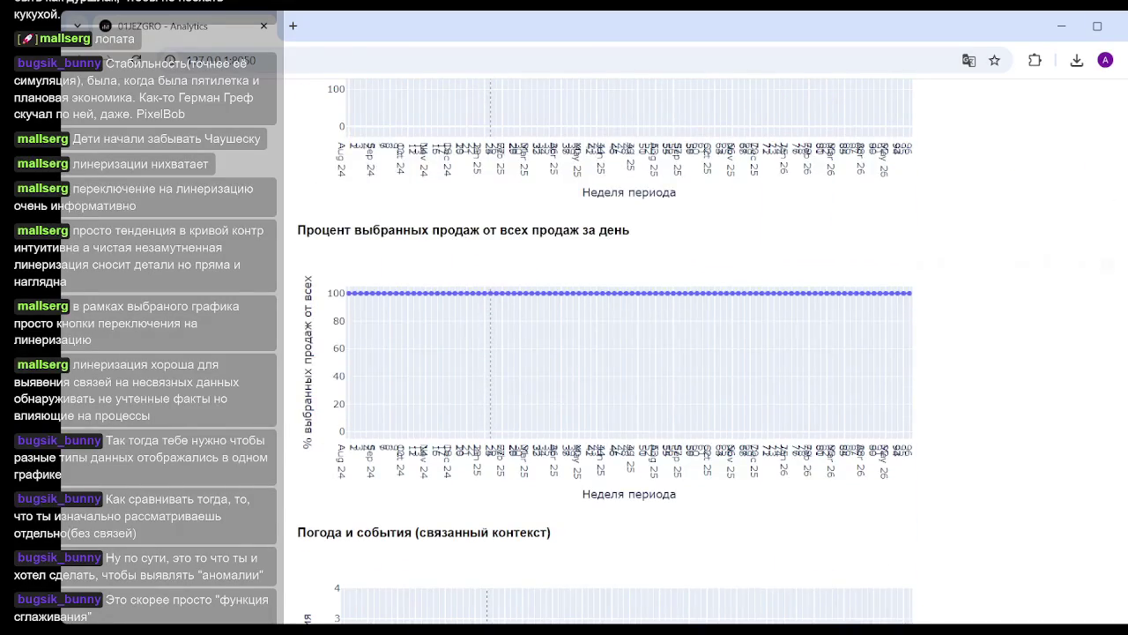
scroll(952, 391, down, 3)
scroll(952, 392, down, 4)
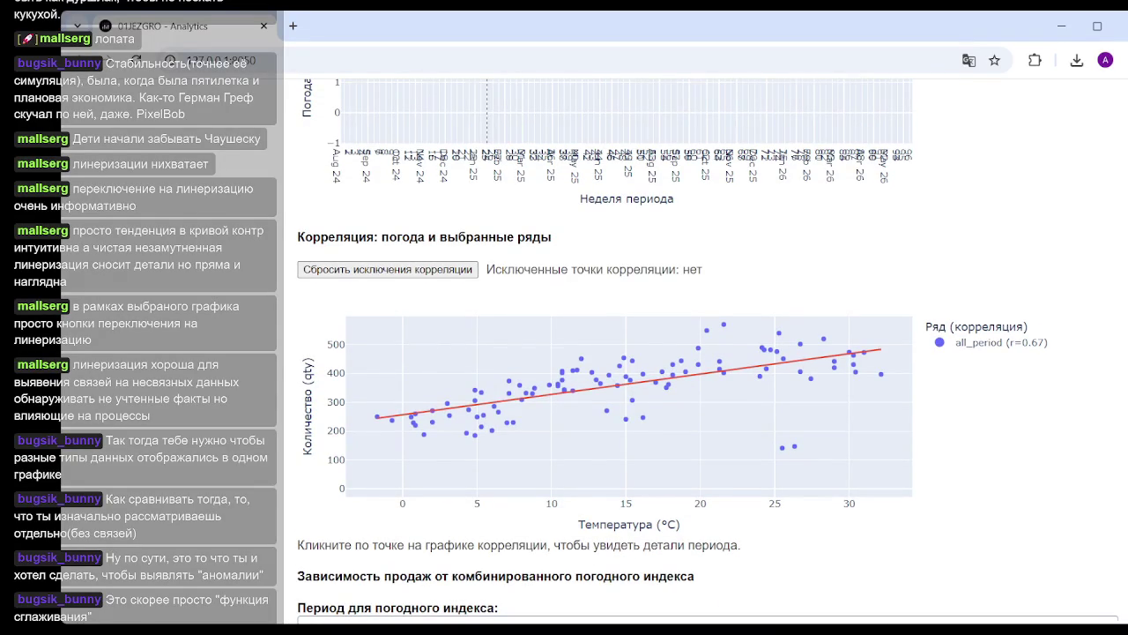
scroll(670, 353, up, 10)
scroll(670, 352, up, 2)
scroll(670, 353, up, 1)
scroll(670, 352, up, 2)
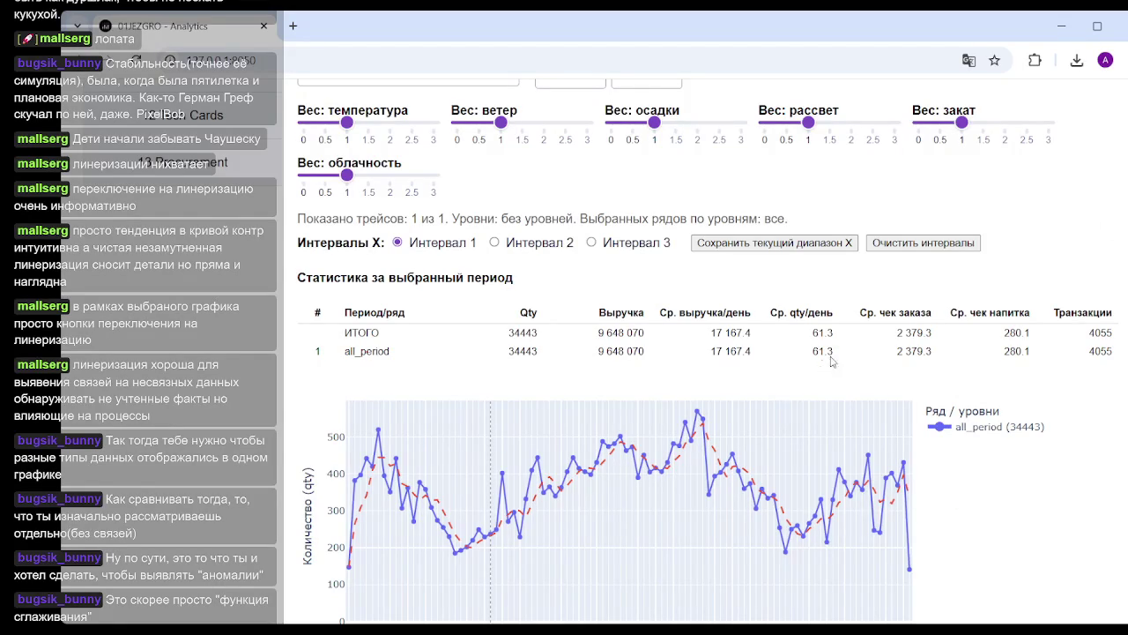
mouse_move(851, 493)
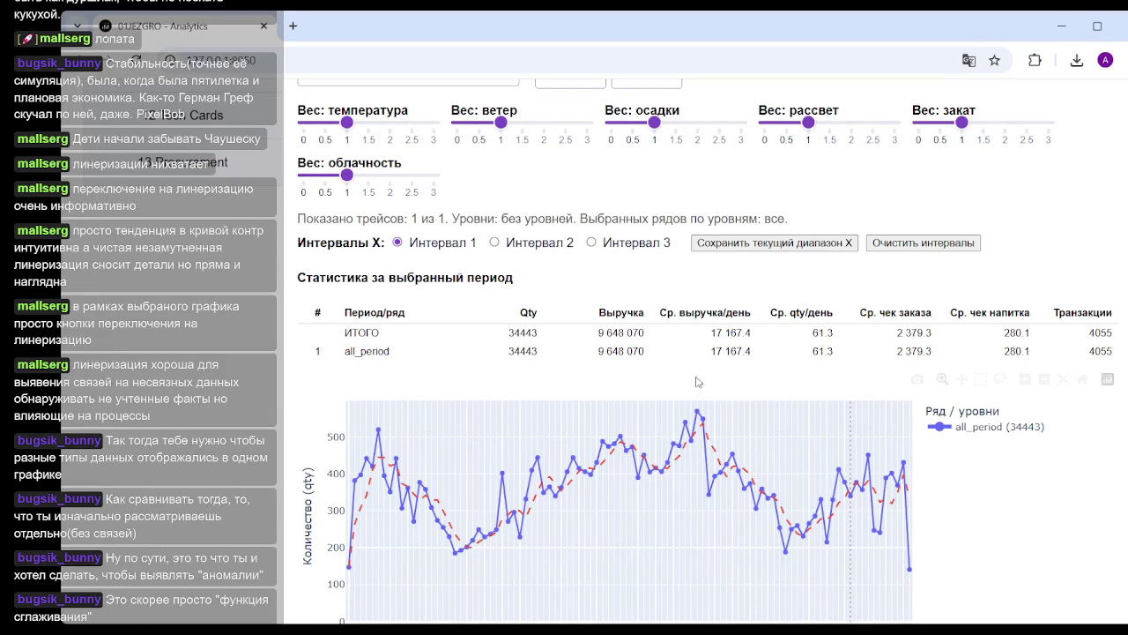
scroll(923, 520, down, 5)
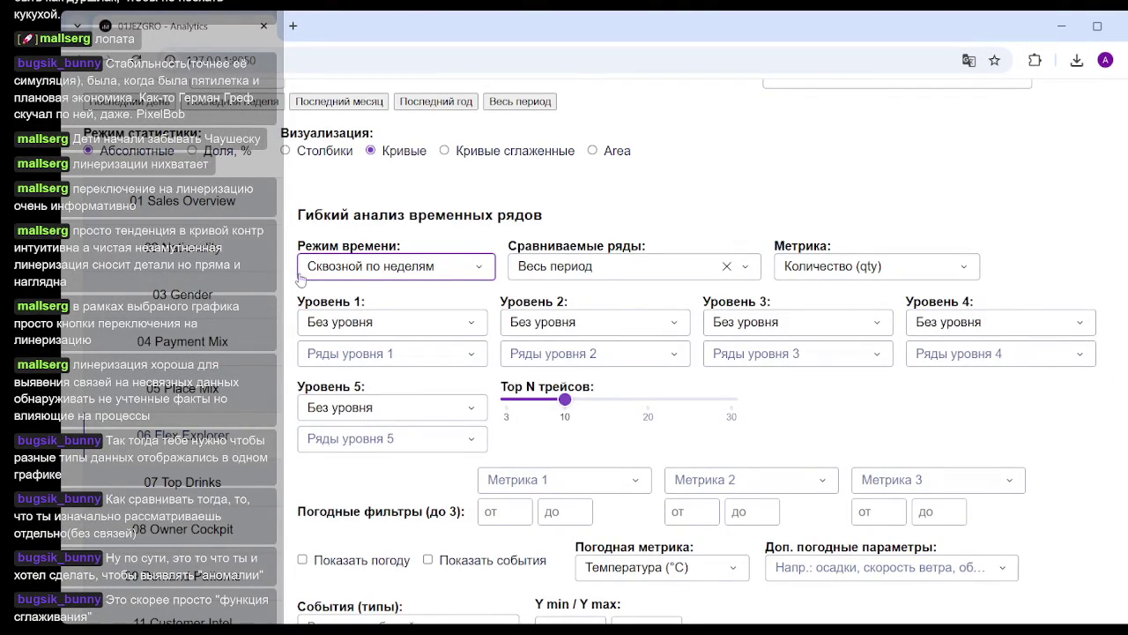
scroll(940, 369, down, 3)
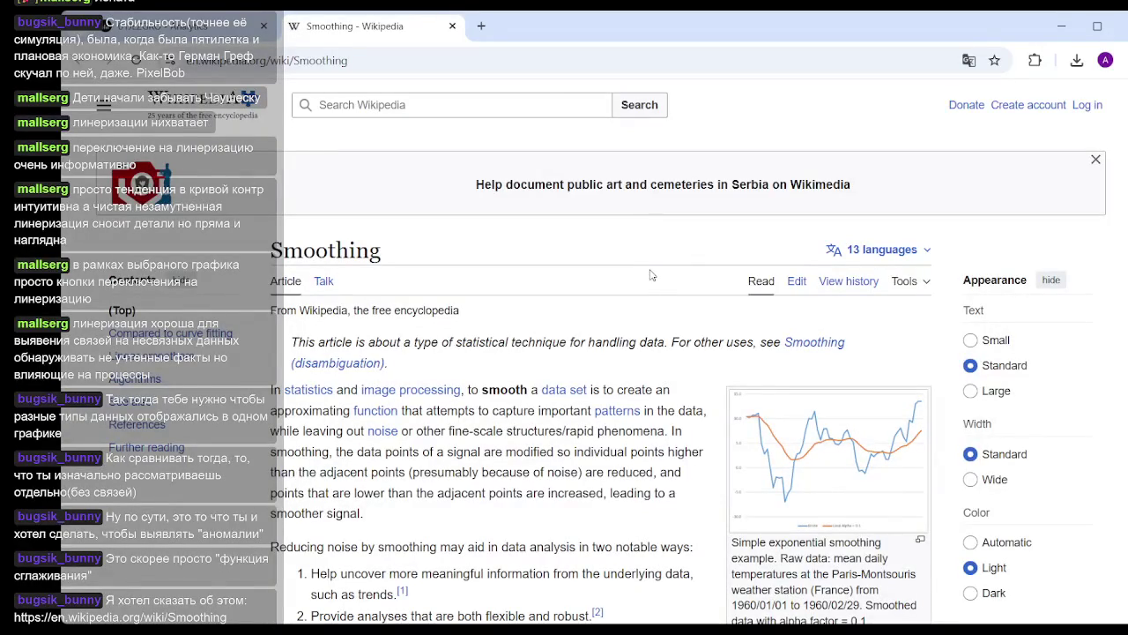
Scroll through the introduction of the Wikipedia Smoothing article
scroll(649, 264, down, 2)
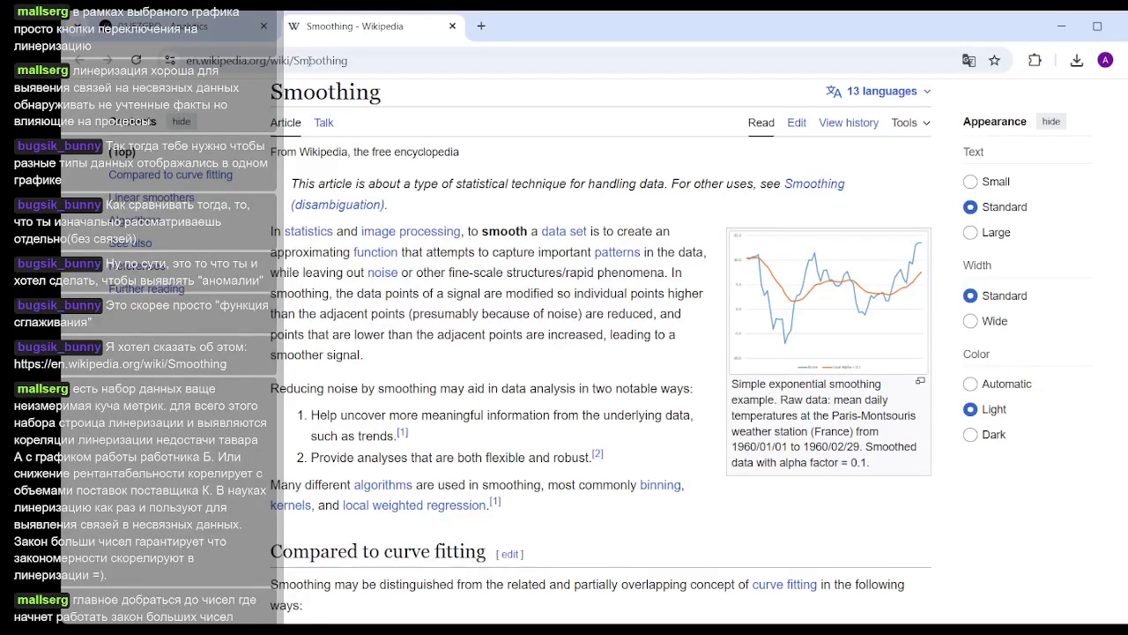
scroll(619, 324, down, 5)
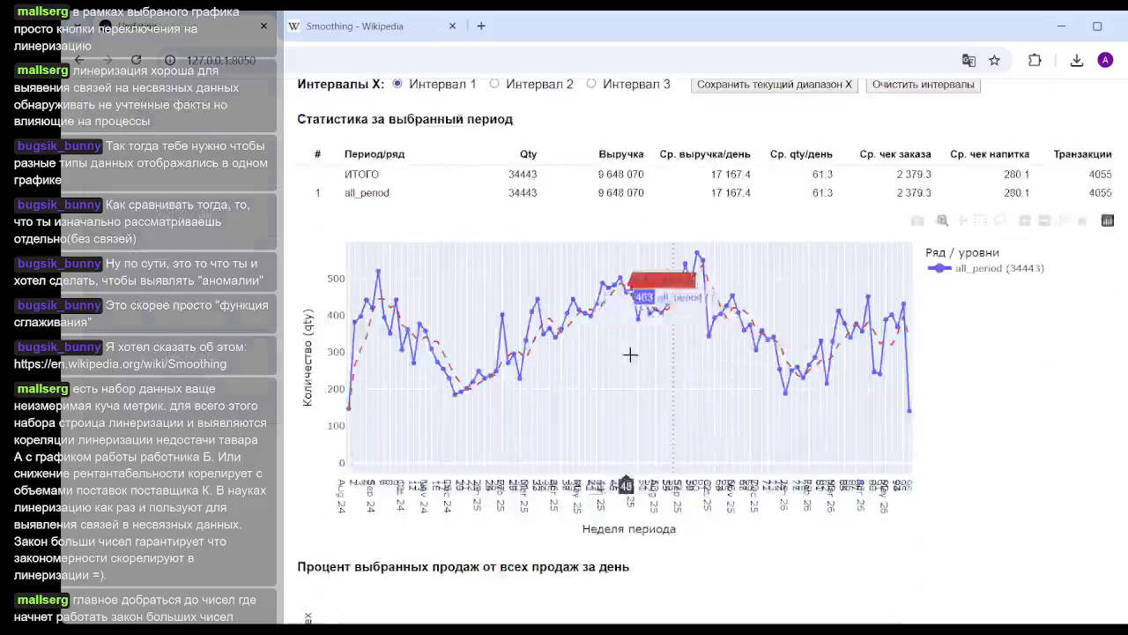
Set Режим времени to Годовой по неделям to compare 2025 and 2026
scroll(700, 352, down, 3)
scroll(650, 355, down, 4)
scroll(672, 333, down, 5)
scroll(850, 330, down, 3)
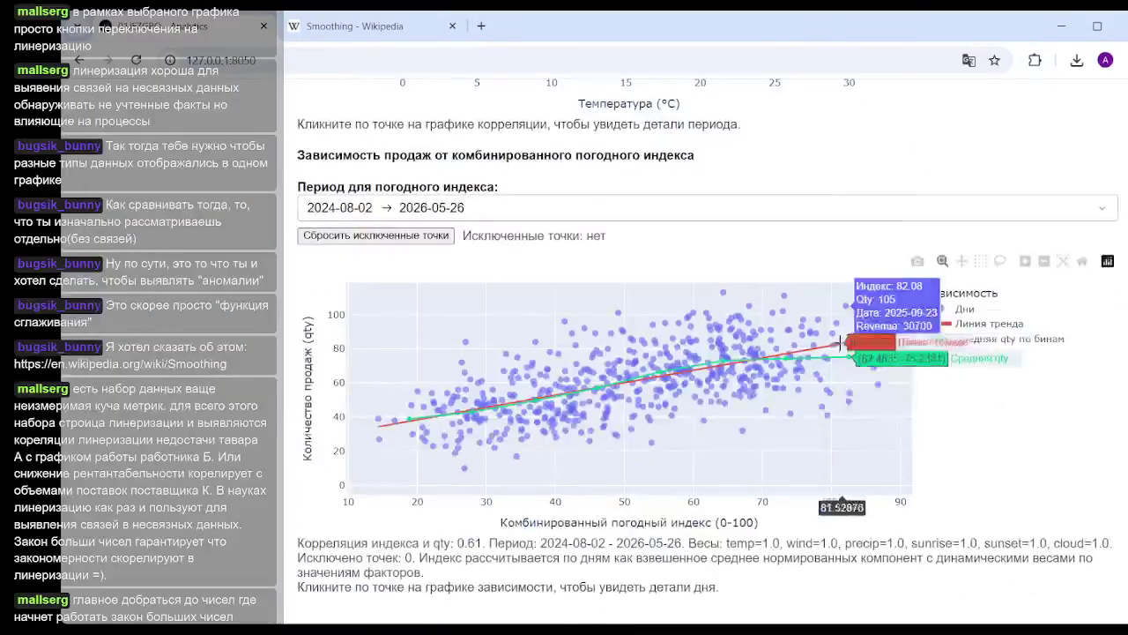
scroll(849, 335, up, 5)
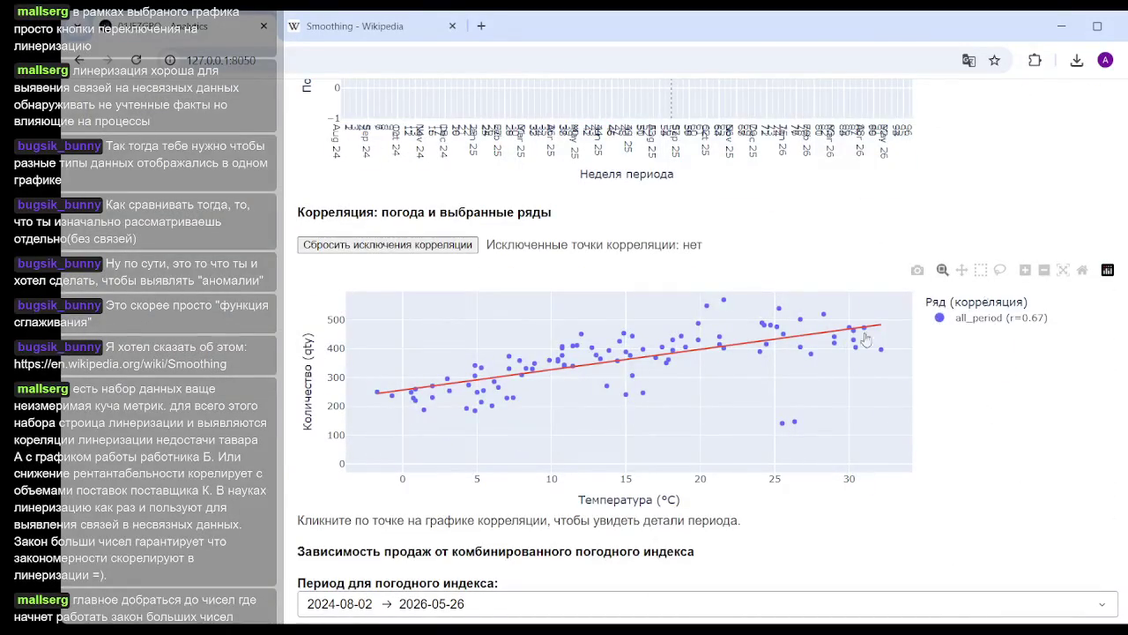
scroll(829, 417, up, 7)
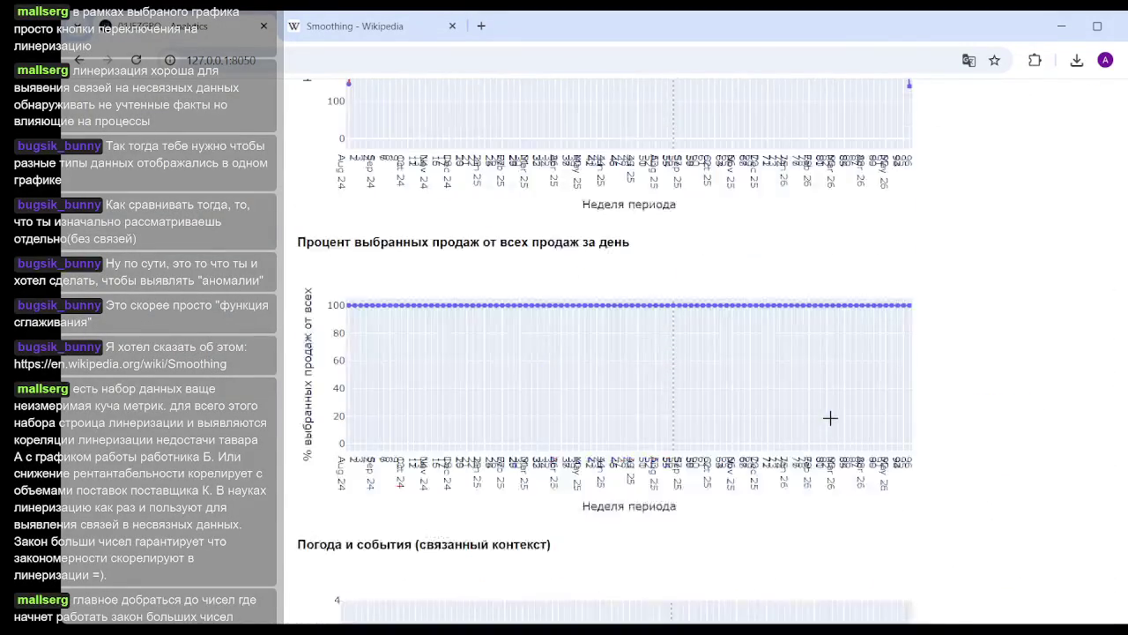
scroll(829, 418, down, 5)
scroll(830, 417, down, 1)
scroll(617, 352, down, 1)
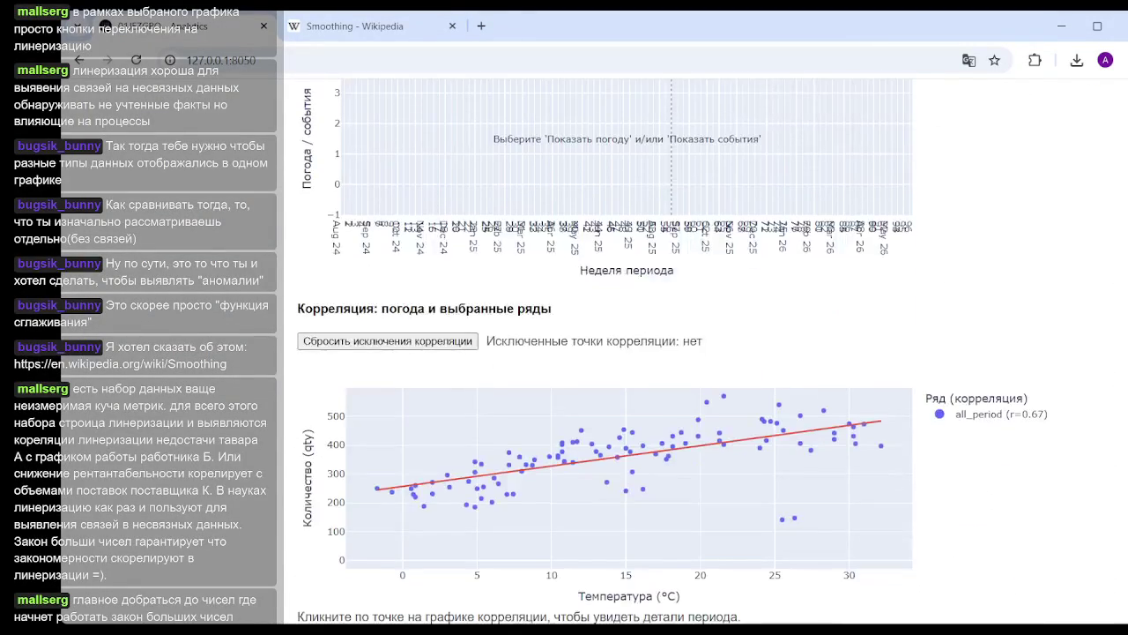
scroll(617, 352, down, 1)
scroll(617, 353, up, 10)
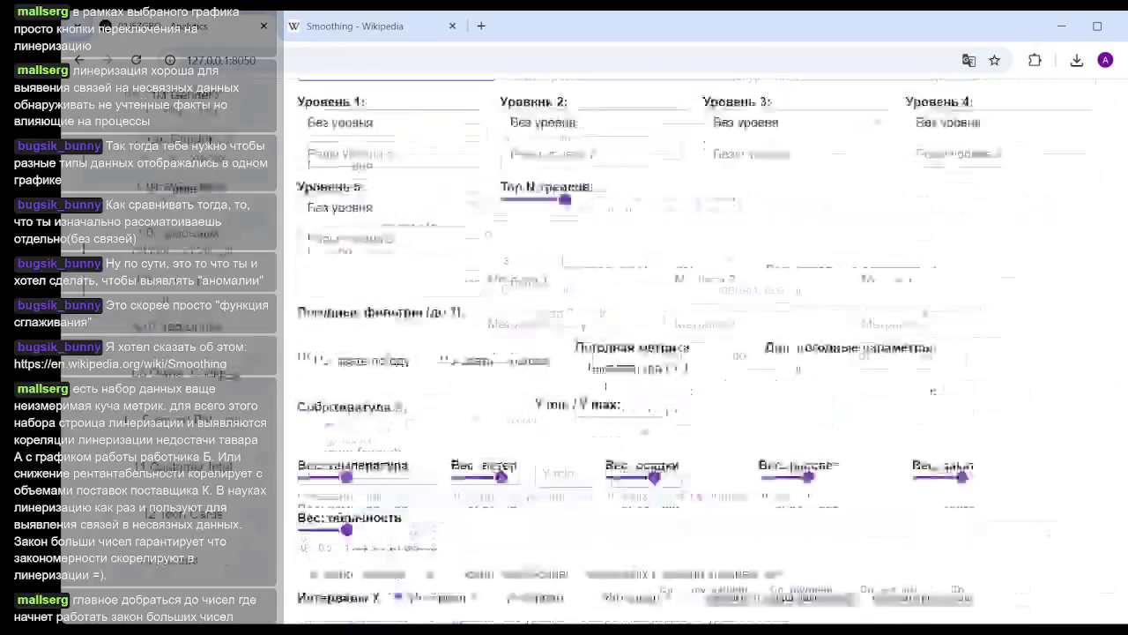
scroll(617, 353, up, 5)
click(467, 406)
click(372, 474)
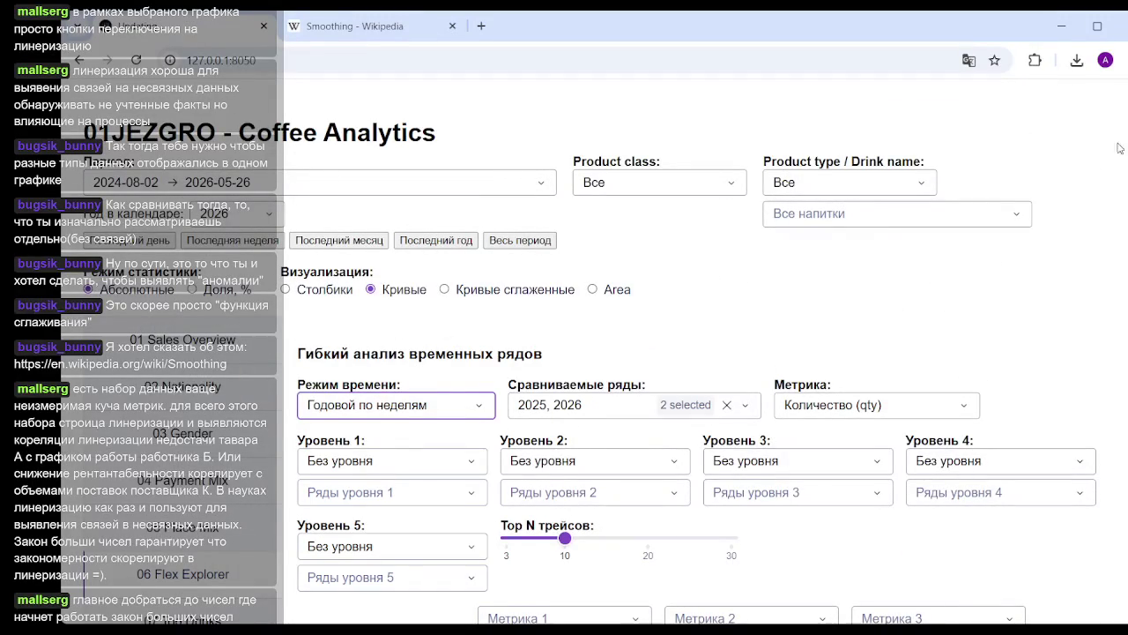
Scroll down to the temperature correlation chart showing r=0.81 (2025) and r=0.39 (2026)
scroll(617, 352, down, 3)
scroll(617, 352, down, 5)
scroll(617, 353, down, 5)
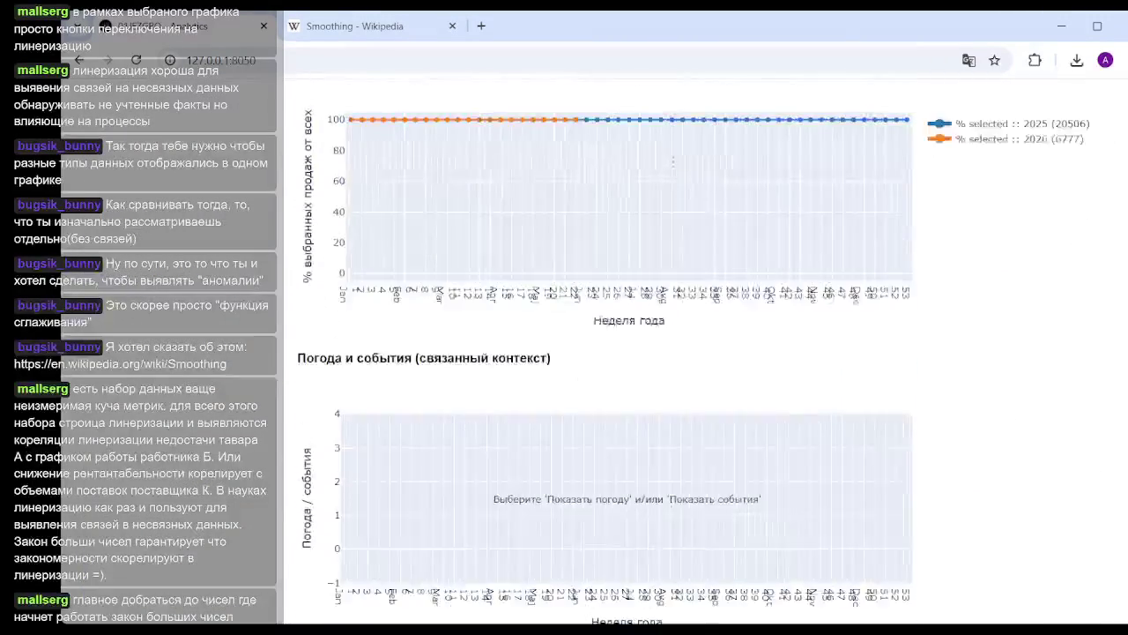
scroll(617, 352, down, 5)
scroll(617, 353, down, 1)
scroll(617, 352, down, 1)
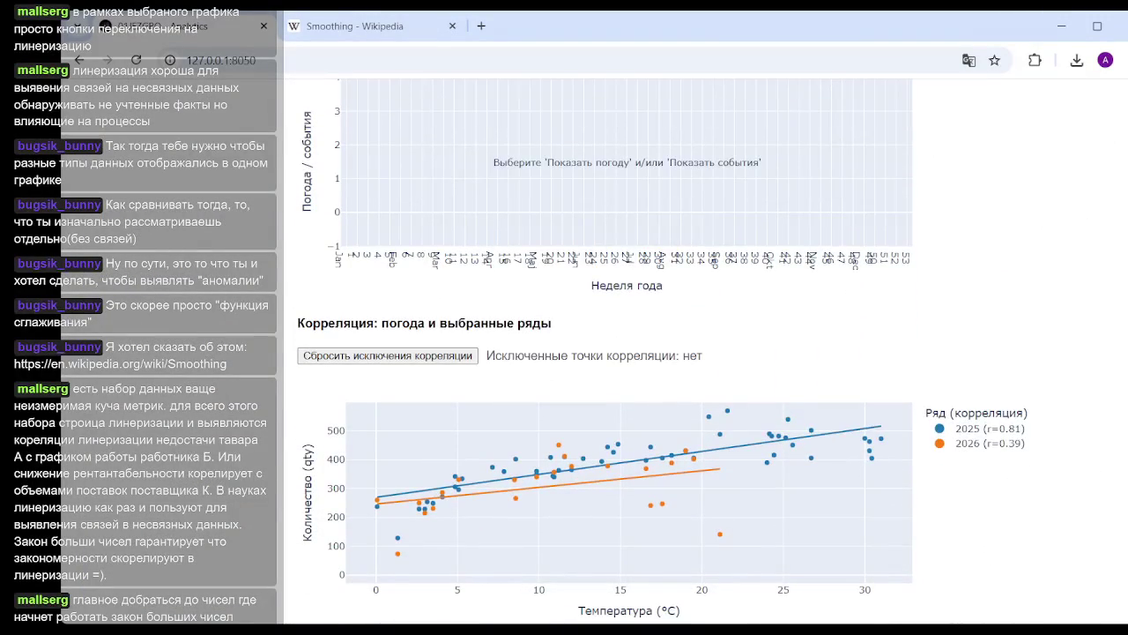
scroll(617, 353, down, 1)
scroll(705, 617, down, 1)
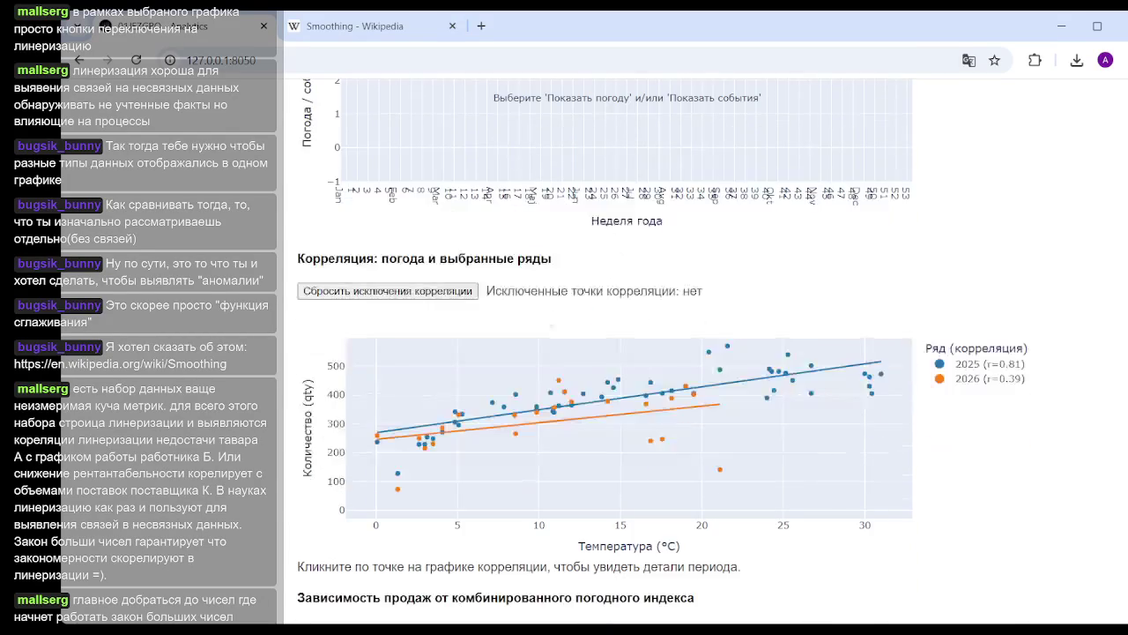
Inspect low correlation points and exclude the 2026 week 16 outlier
click(721, 470)
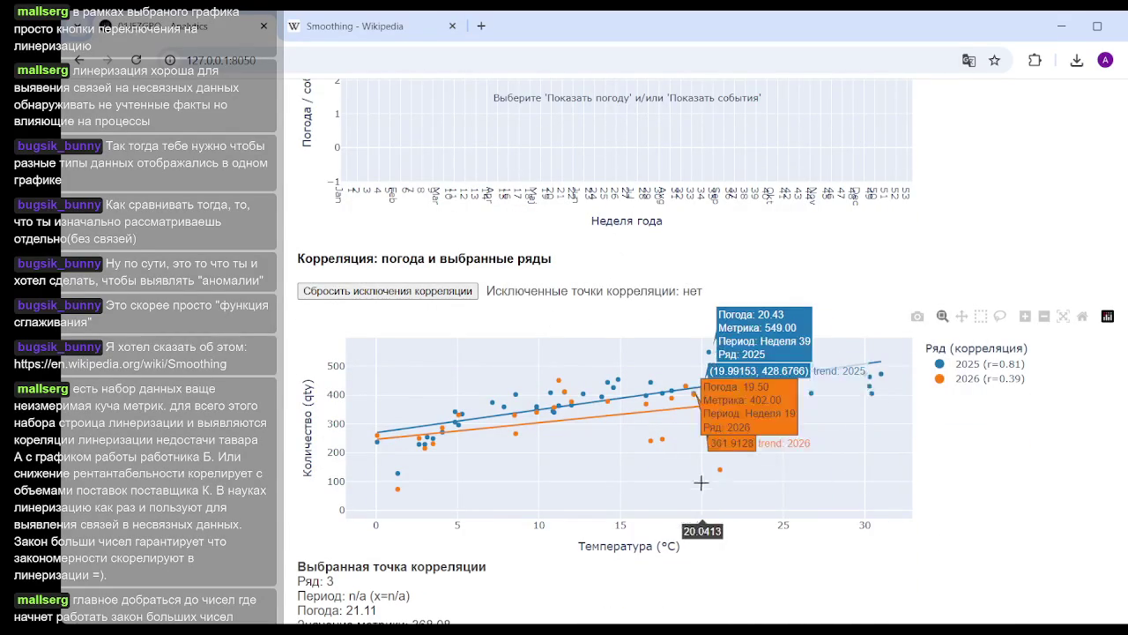
click(768, 481)
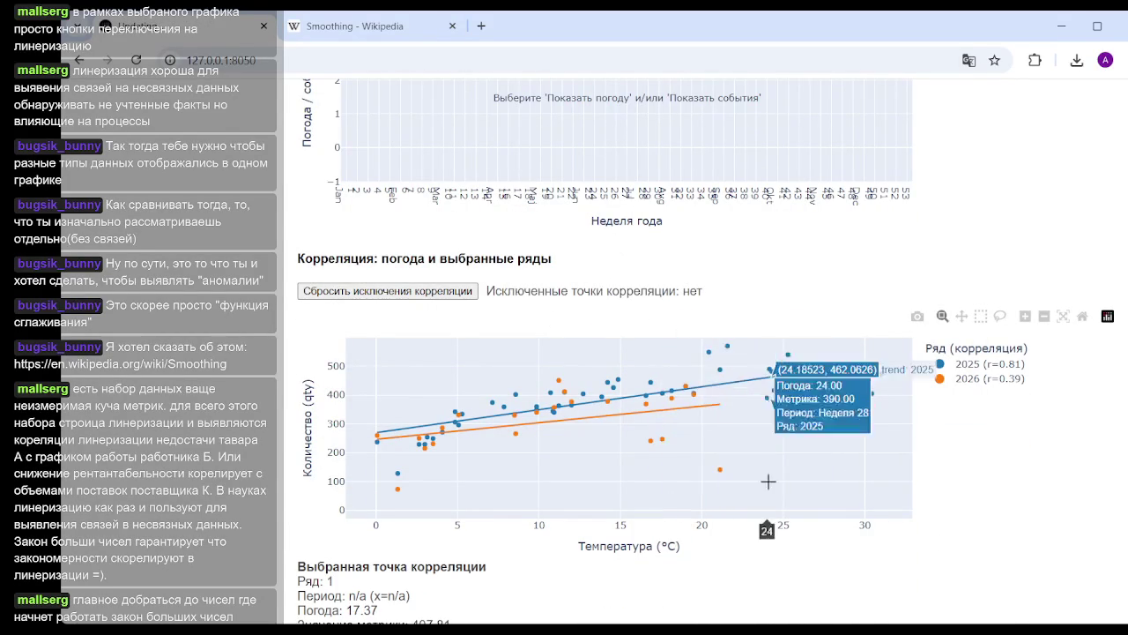
click(661, 438)
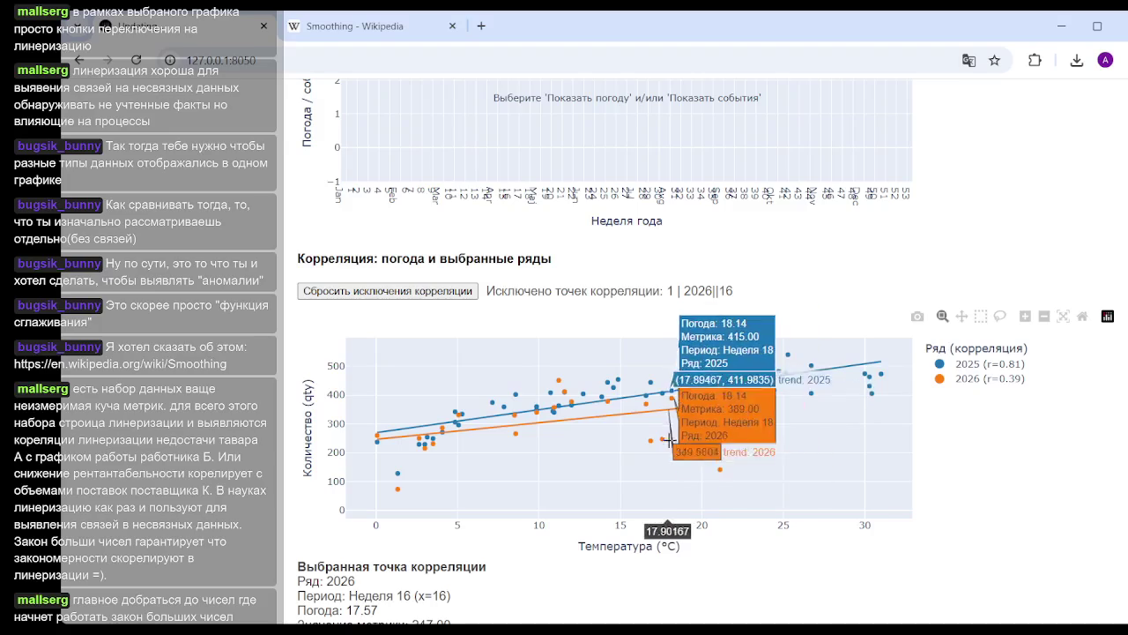
click(728, 345)
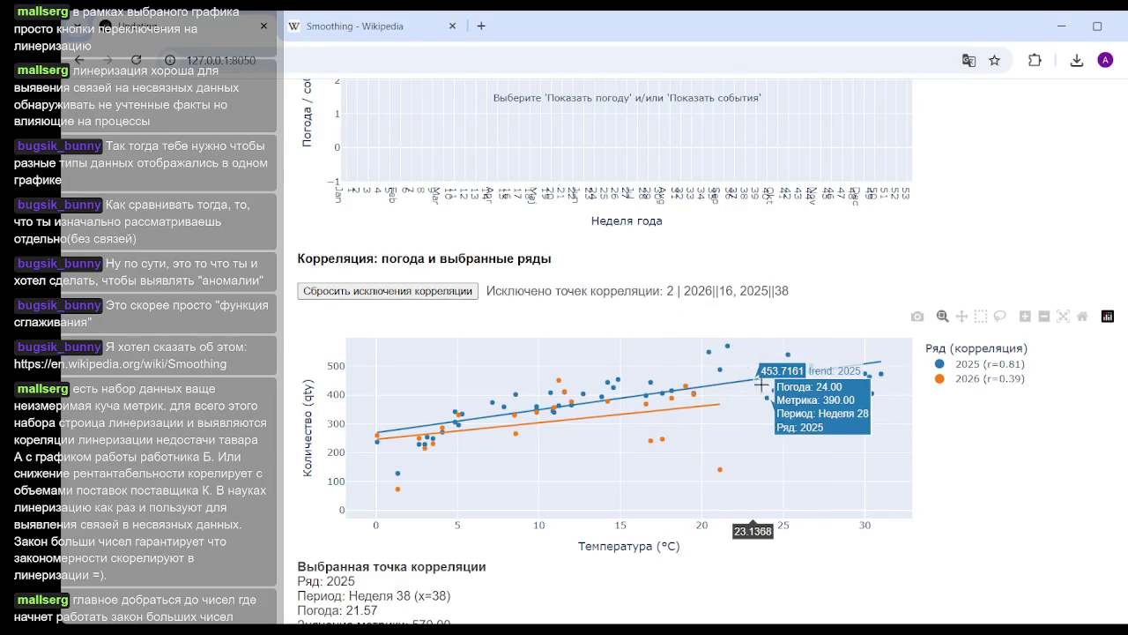
click(728, 346)
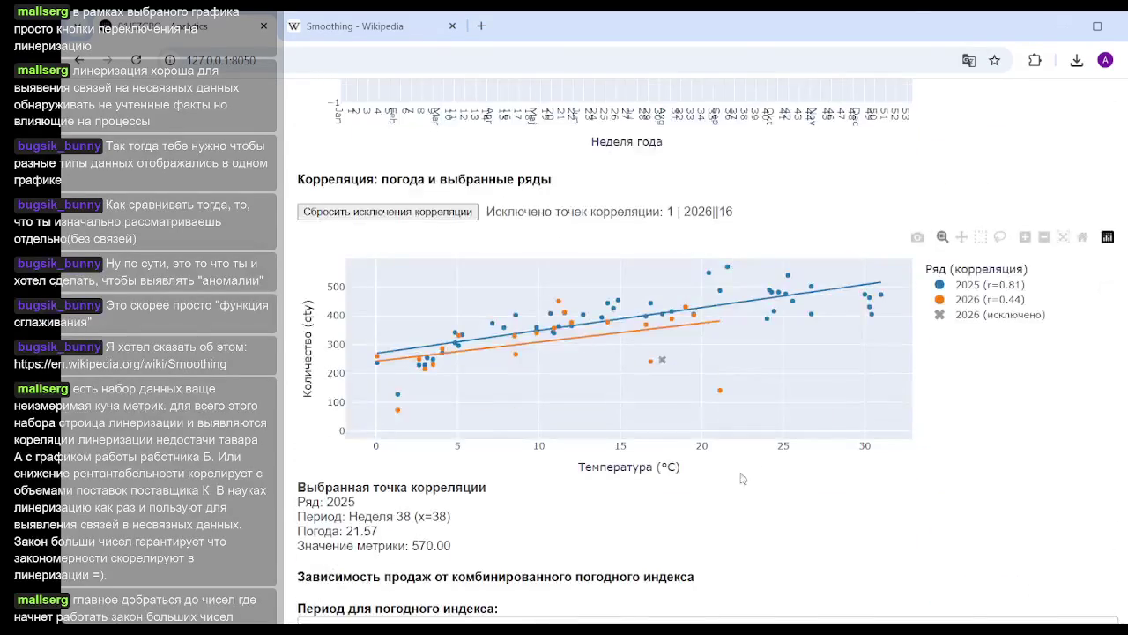
Exclude the 2025 week 16 point and hide the 2026 series and excluded markers
click(970, 315)
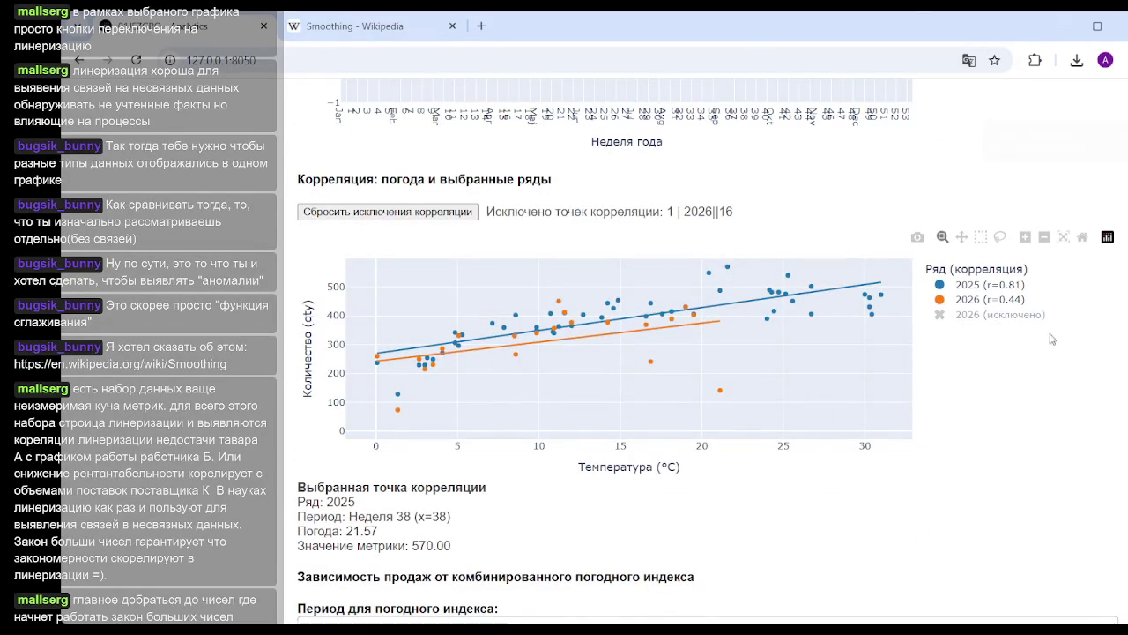
click(989, 315)
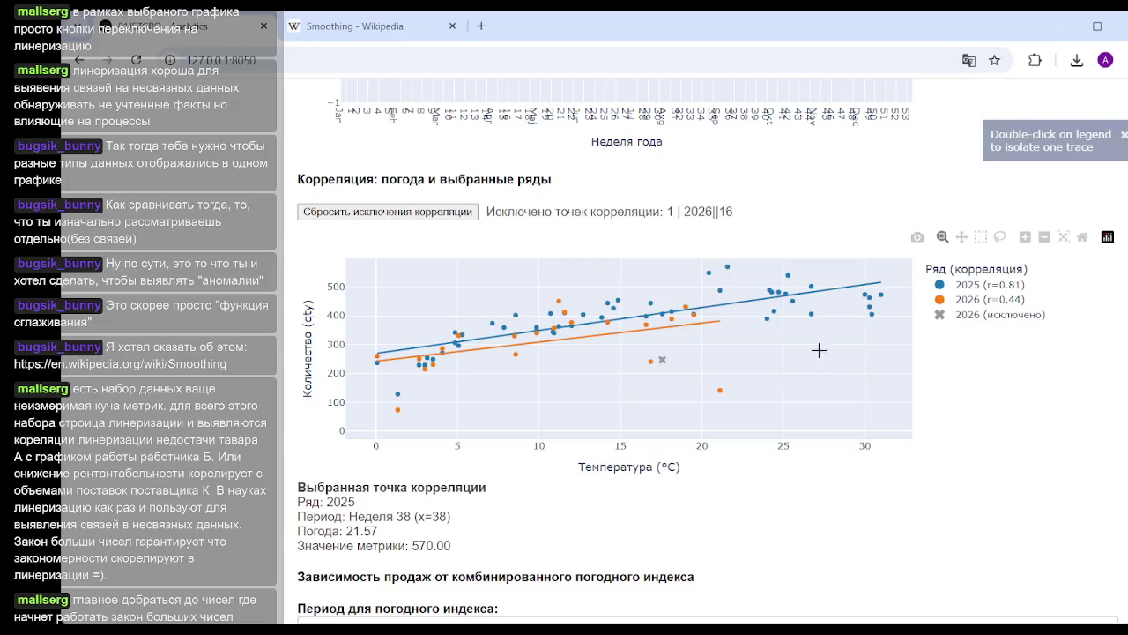
click(661, 313)
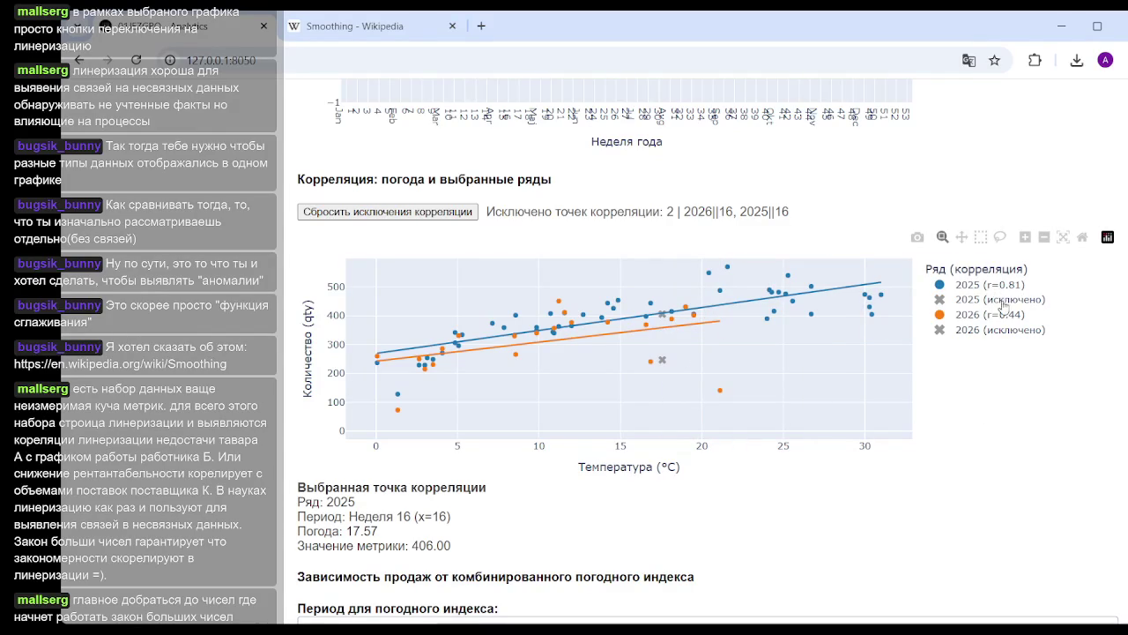
mouse_move(687, 307)
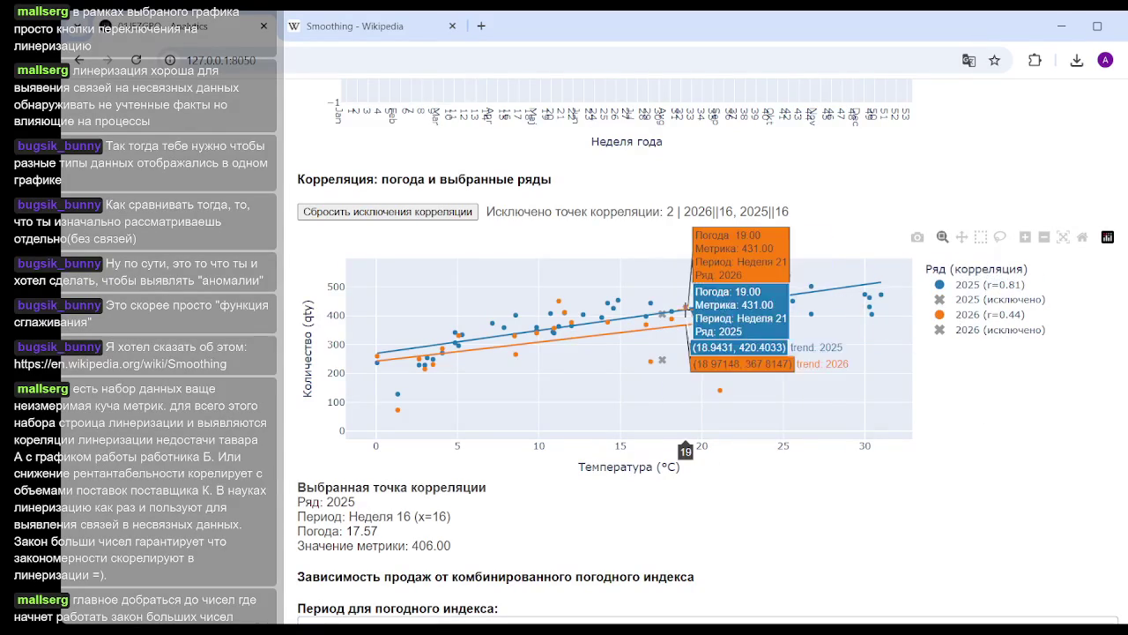
click(1006, 310)
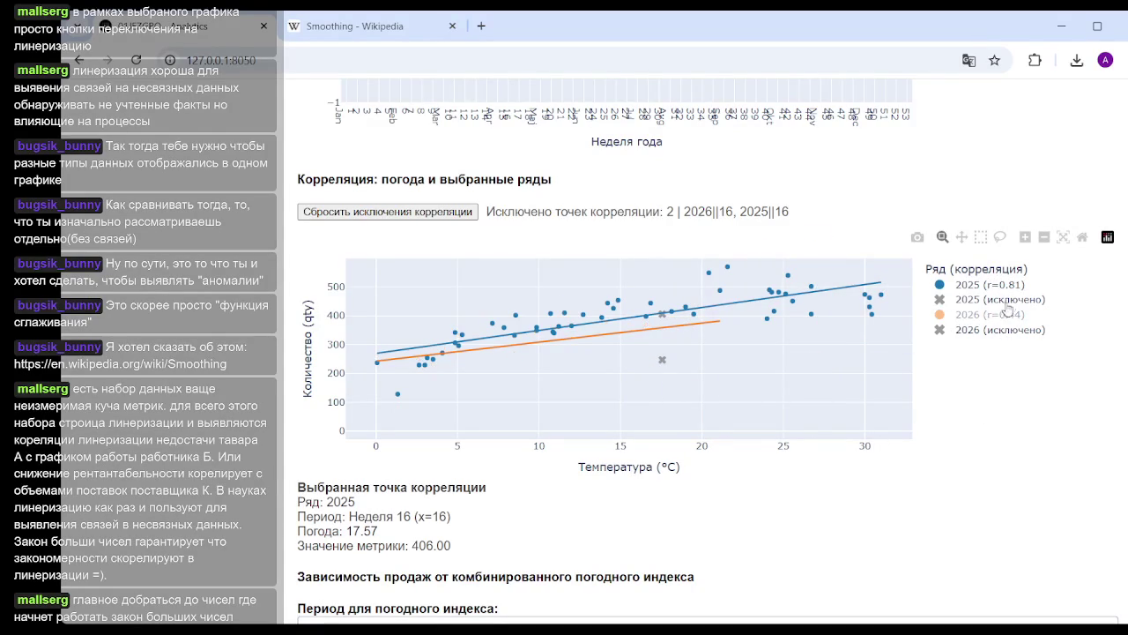
click(973, 339)
click(972, 338)
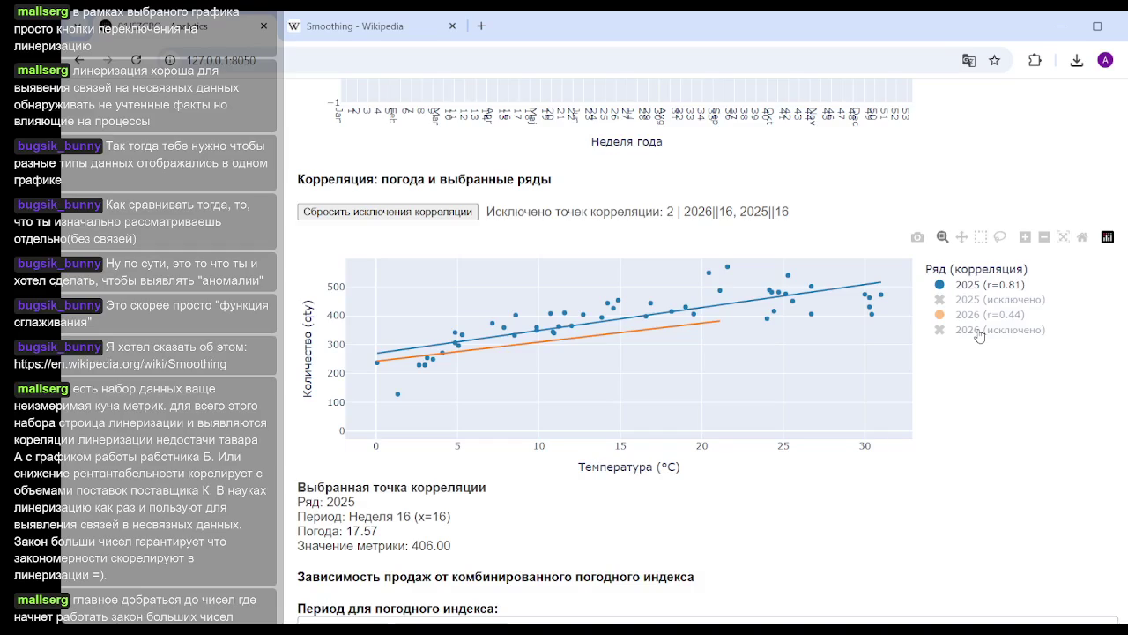
Show only the 2026 series on the scatter, hiding 2025 and excluded markers
click(959, 316)
click(962, 329)
click(970, 286)
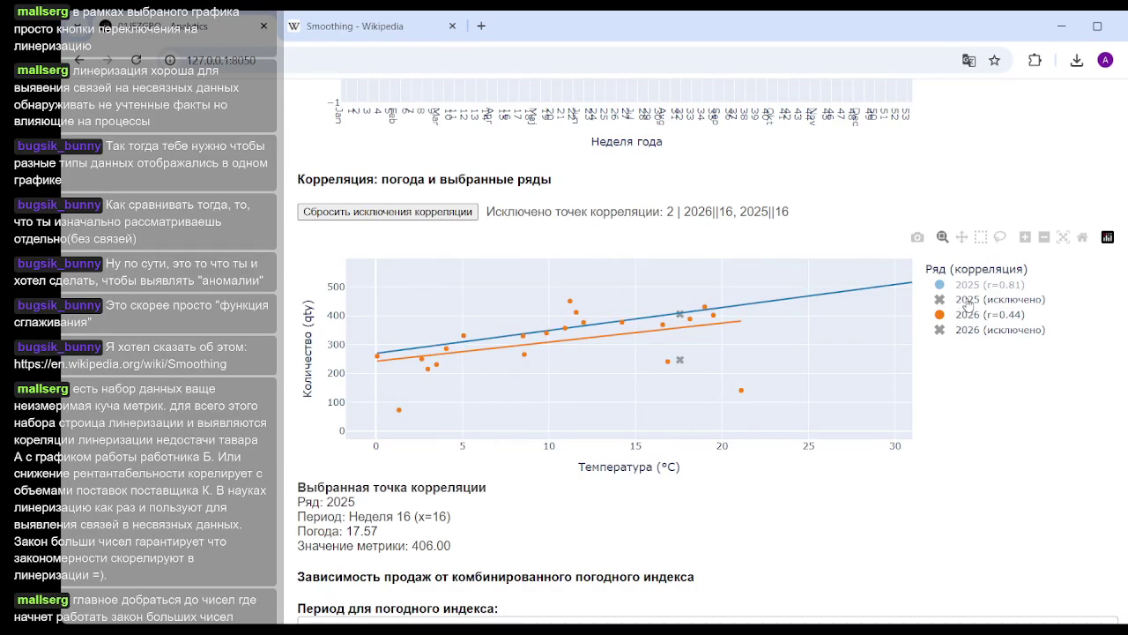
click(967, 332)
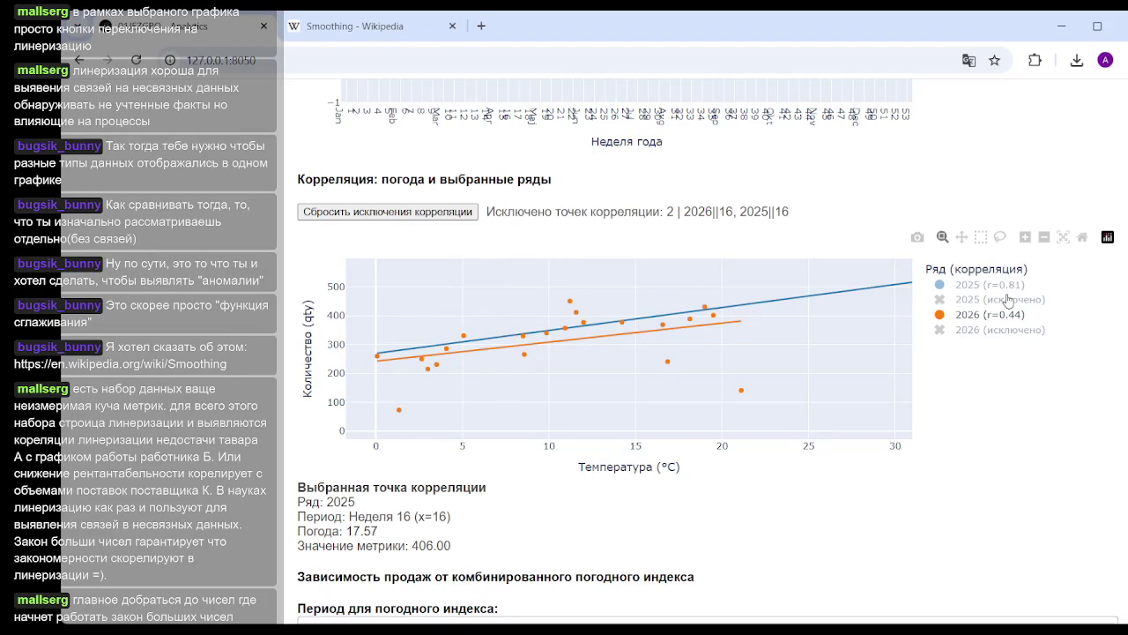
mouse_move(741, 390)
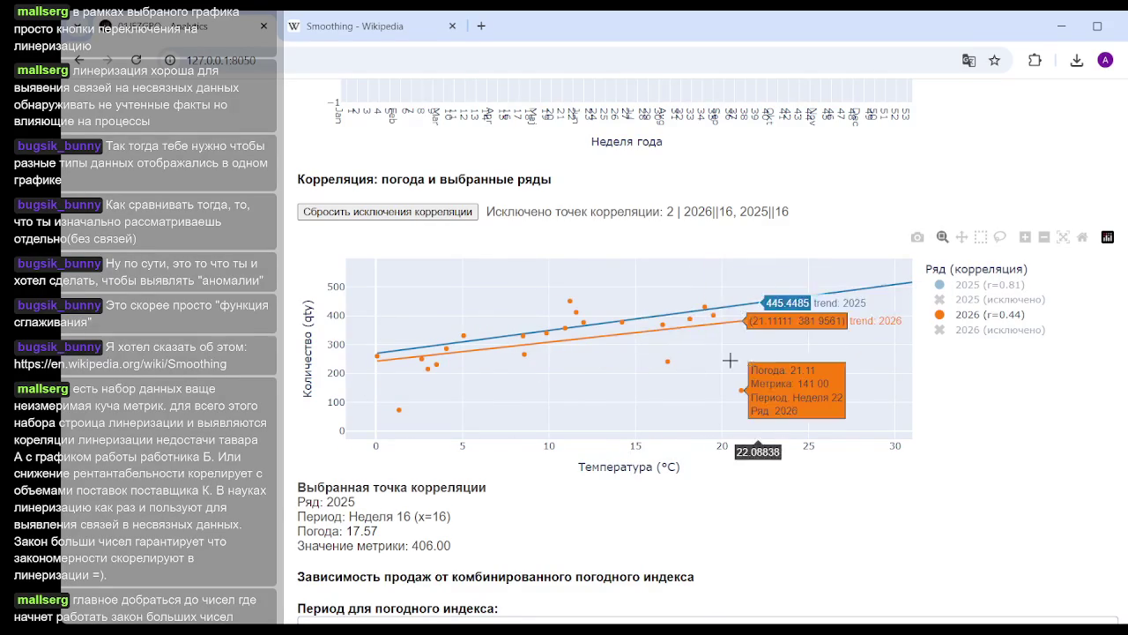
Exclude the 2026 week 20 point and inspect the 2026 trend line values
click(741, 390)
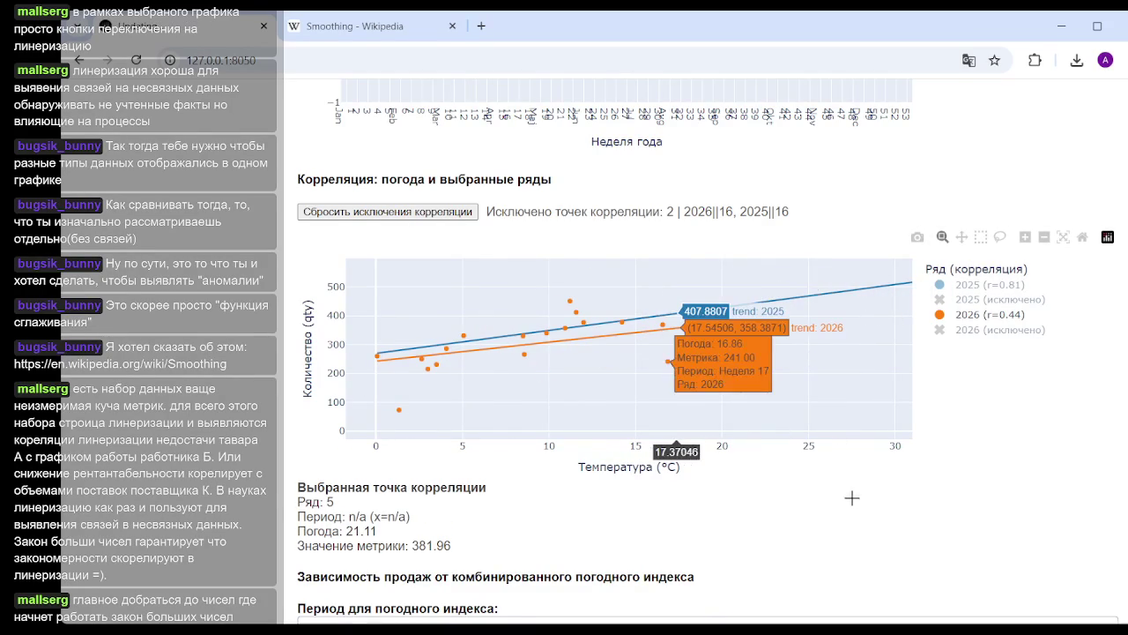
click(629, 360)
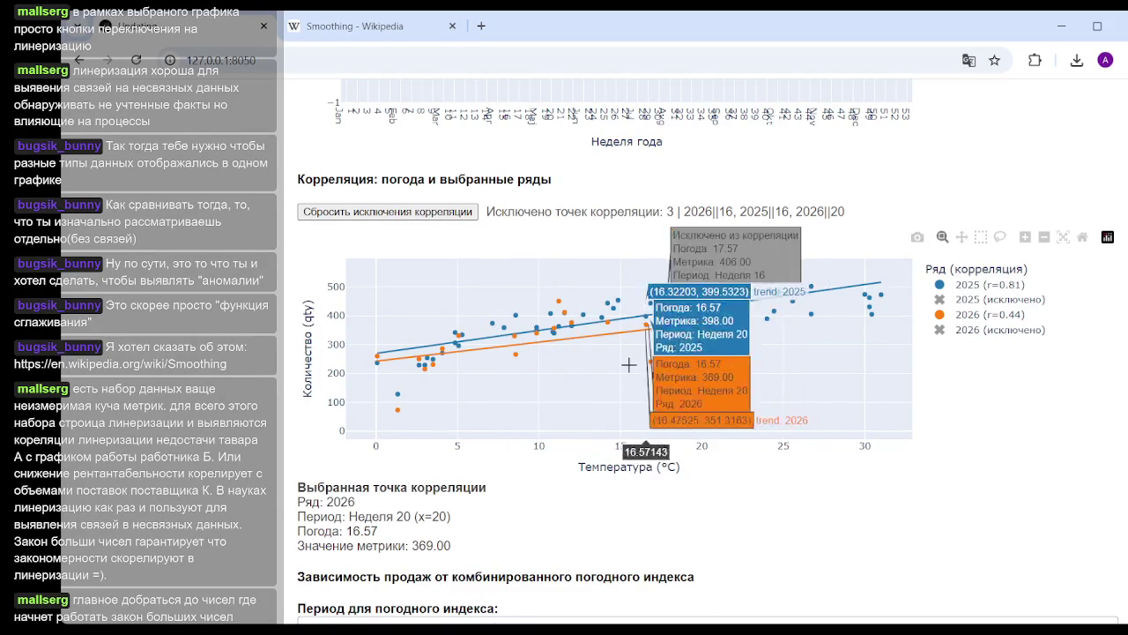
click(973, 287)
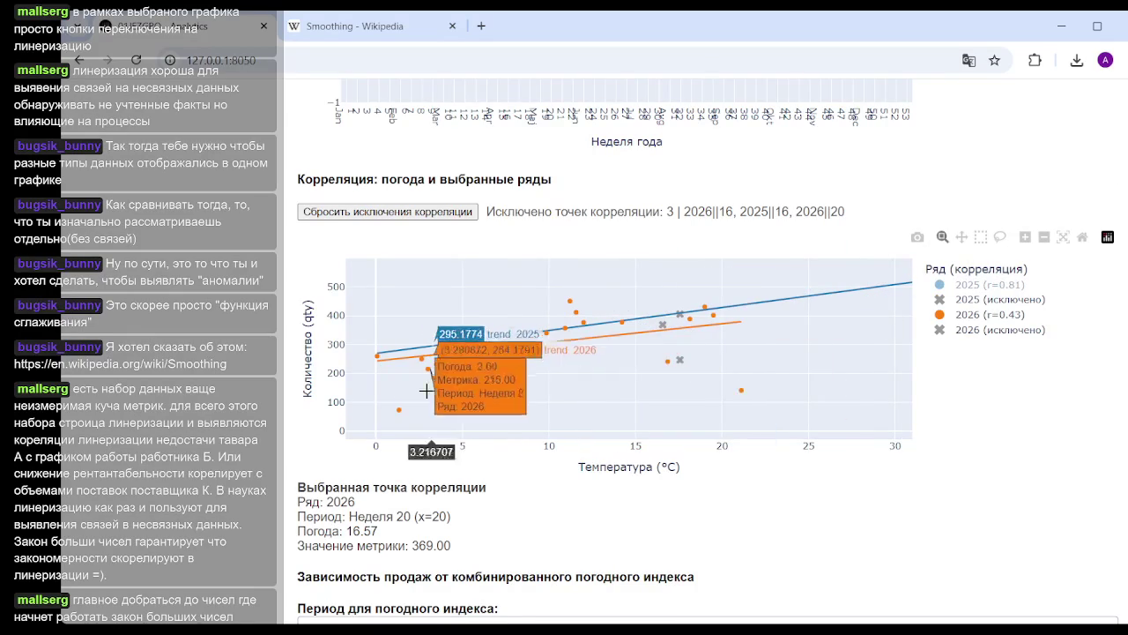
click(396, 358)
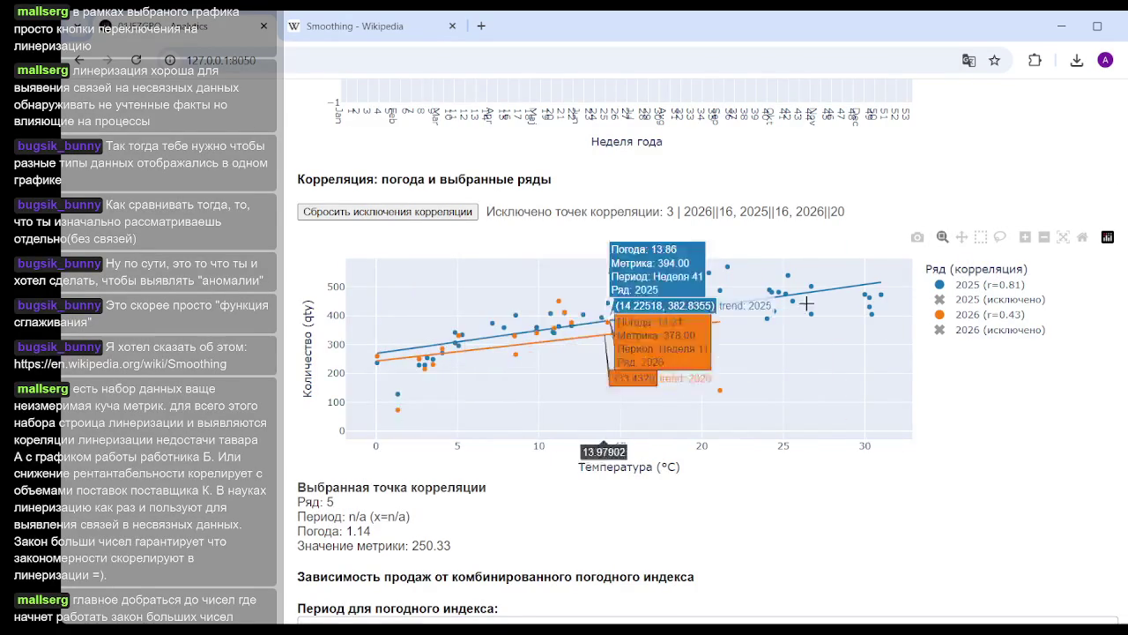
click(398, 410)
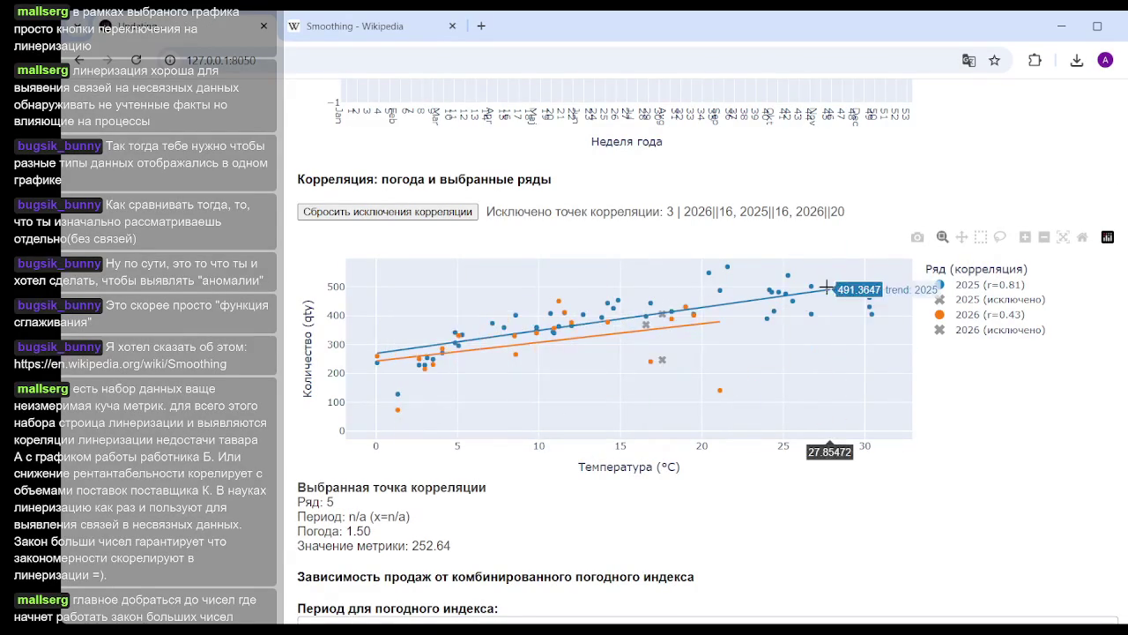
scroll(1018, 319, up, 3)
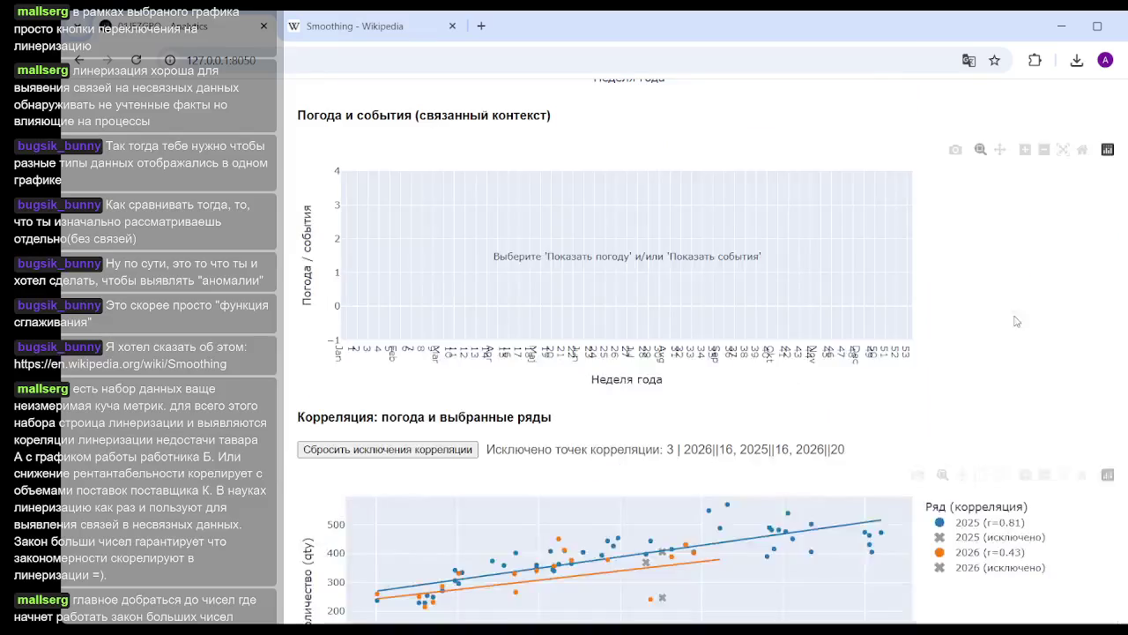
Scroll back to the header filters and time-series analysis settings
scroll(1023, 326, up, 1)
scroll(1031, 352, down, 5)
scroll(1046, 381, up, 7)
scroll(1046, 381, up, 3)
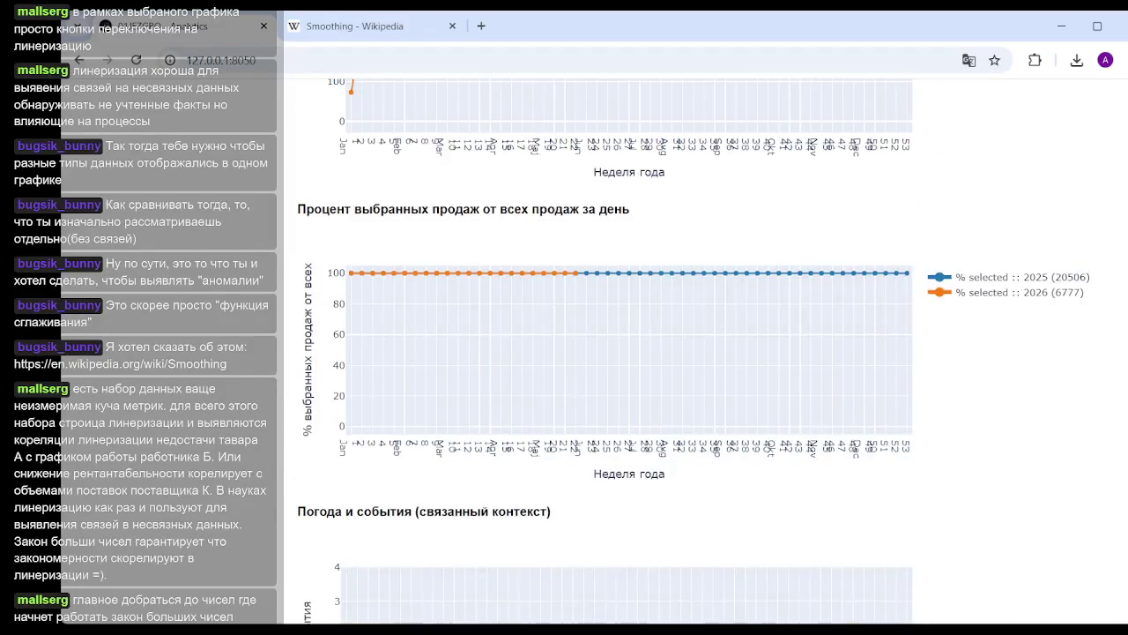
scroll(1046, 381, up, 1)
scroll(1046, 381, up, 10)
scroll(433, 382, down, 2)
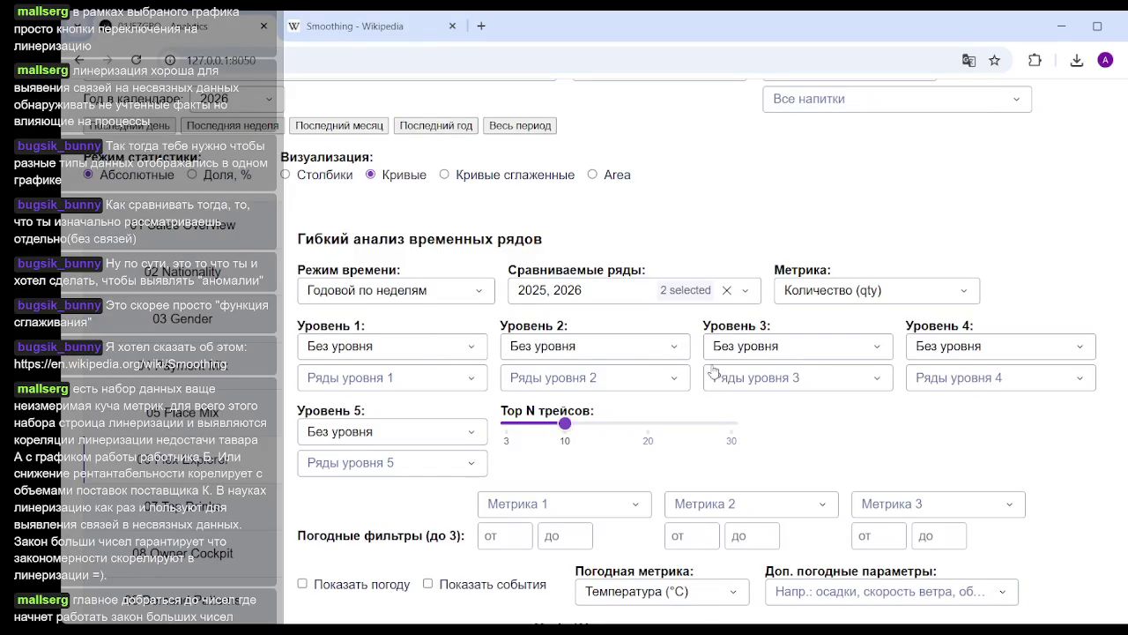
scroll(796, 431, down, 1)
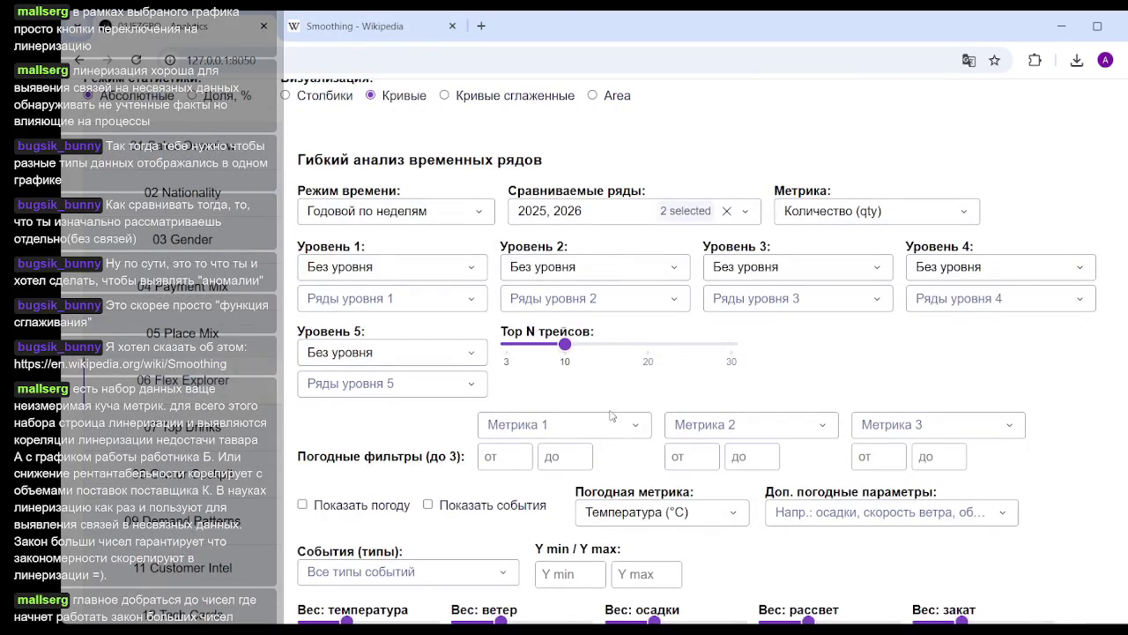
scroll(678, 511, down, 1)
scroll(696, 493, down, 1)
scroll(709, 480, down, 1)
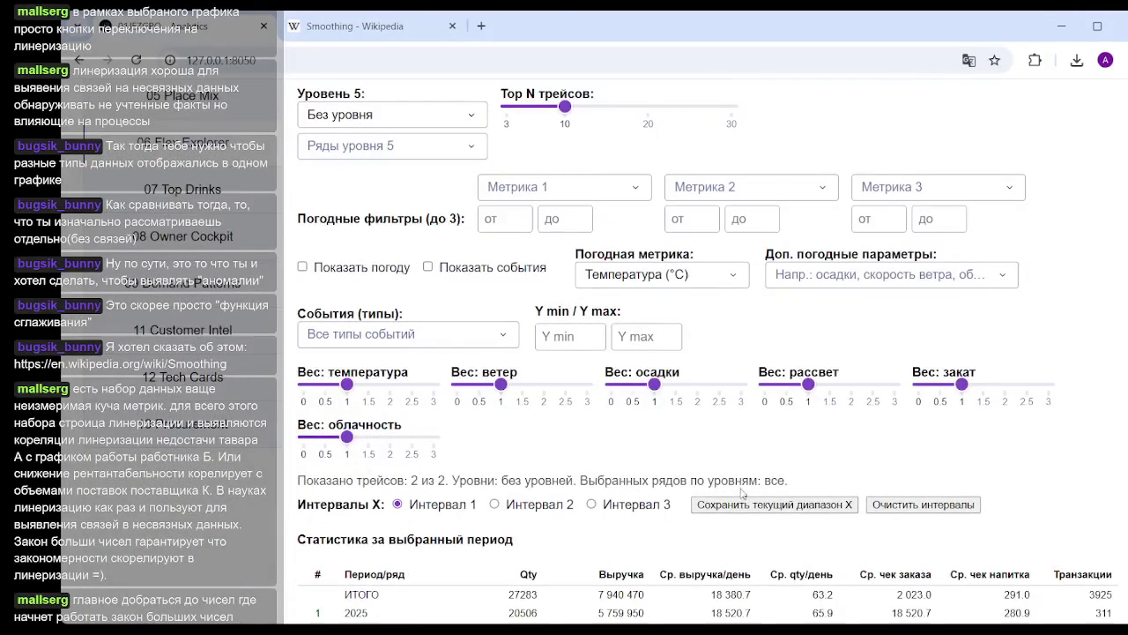
scroll(876, 493, up, 5)
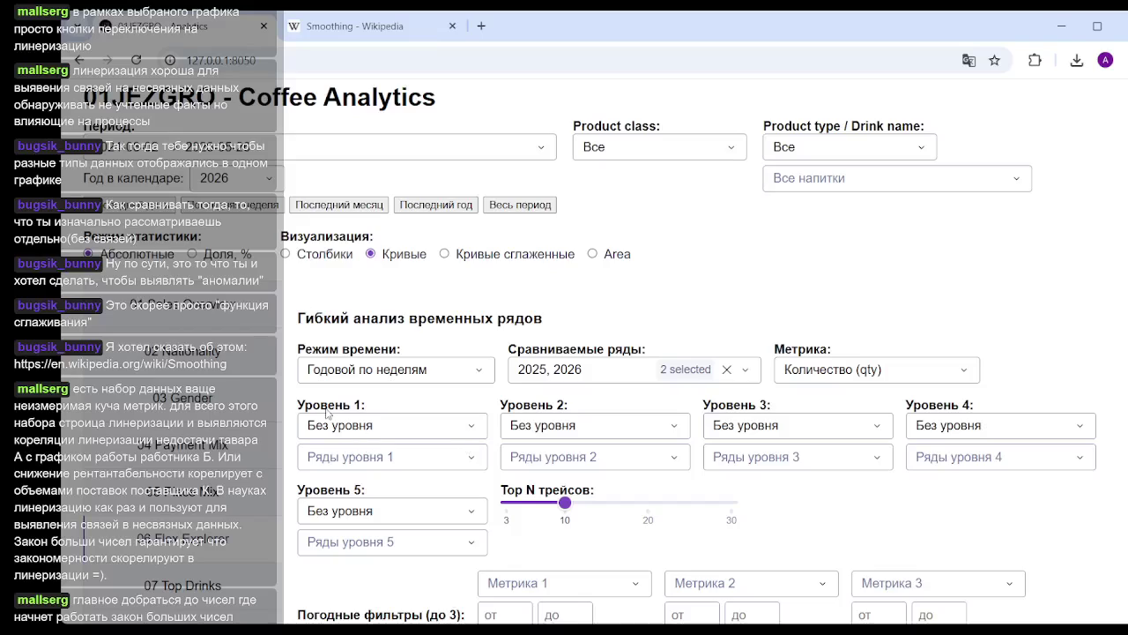
Highlight the Уровень 1–3 grouping fields while explaining, then clear the highlight
drag(296, 401, 1021, 403)
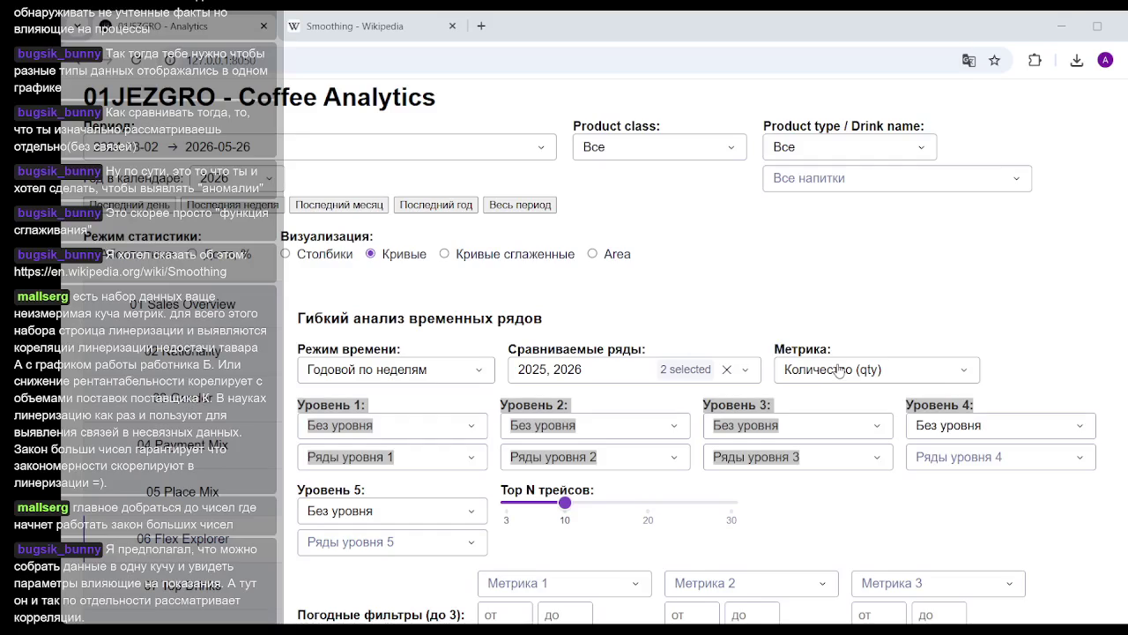
click(1055, 326)
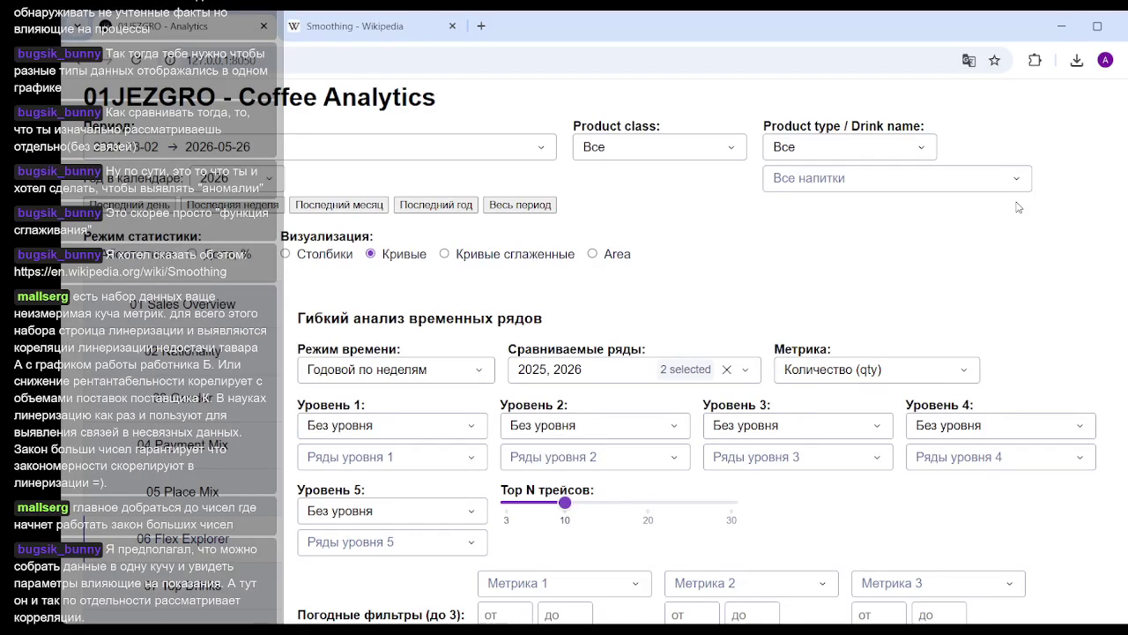
drag(306, 404, 571, 407)
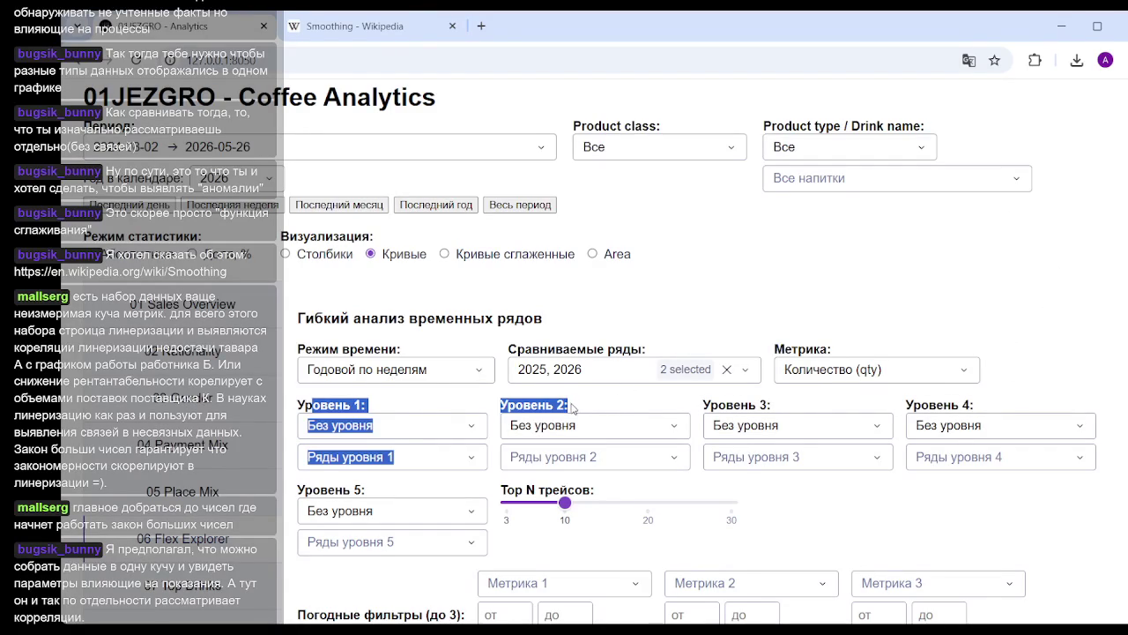
click(548, 406)
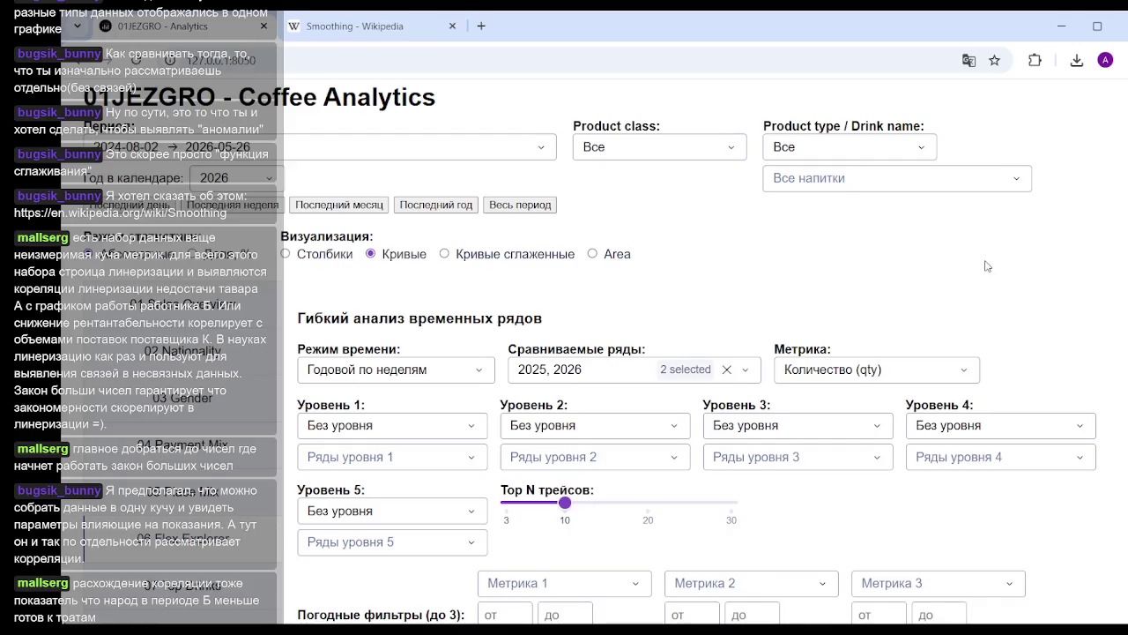
scroll(981, 245, down, 3)
On the correlation scatter, restore 2026 week 16 and exclude 2025 week 20
scroll(981, 243, down, 1)
scroll(1013, 234, down, 5)
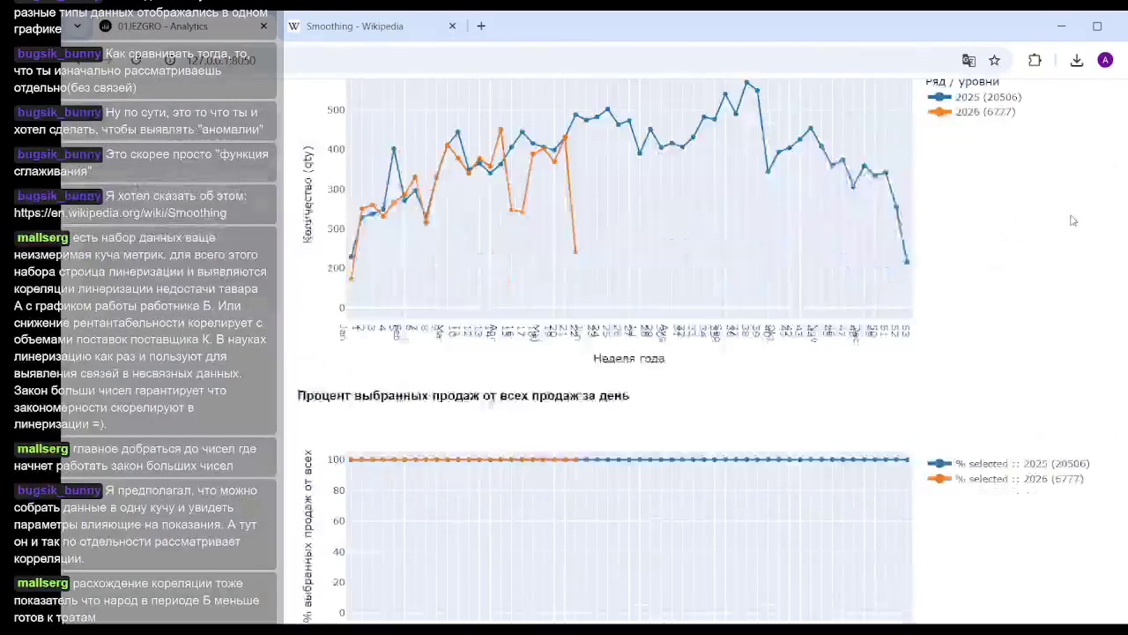
scroll(1067, 222, down, 3)
scroll(1067, 225, down, 3)
scroll(1065, 224, down, 2)
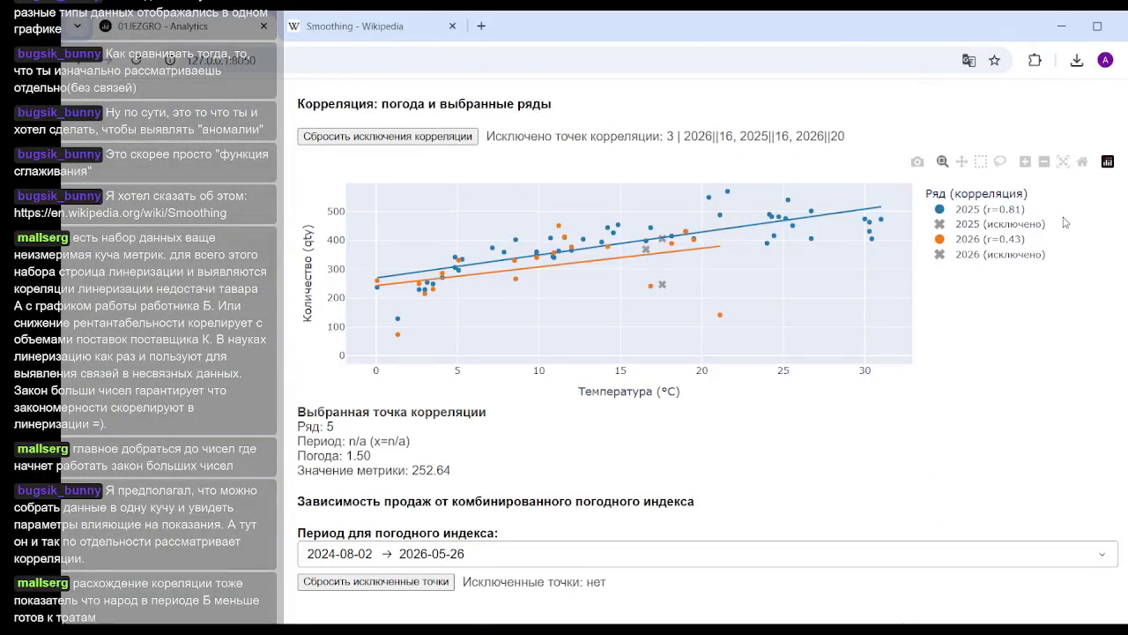
click(662, 282)
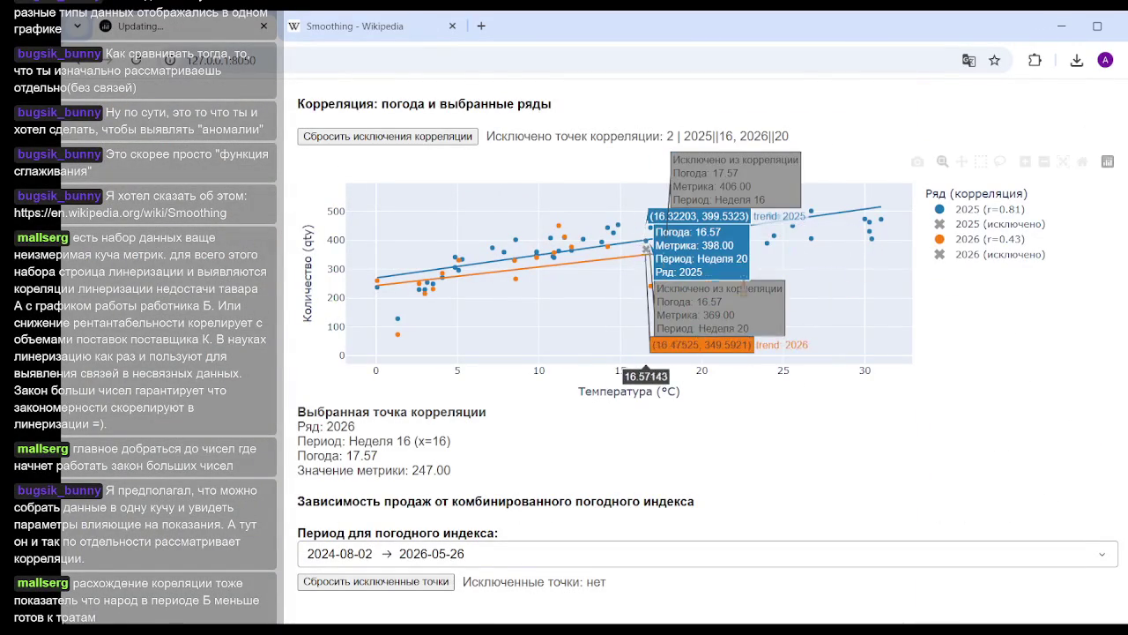
click(648, 241)
scroll(705, 352, up, 10)
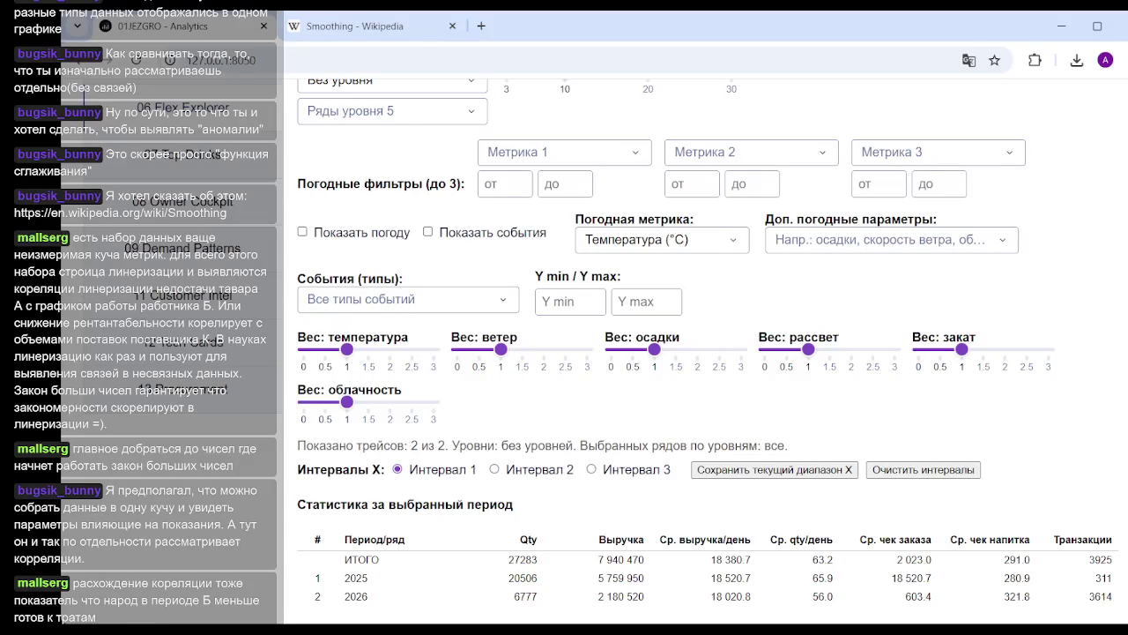
Clear the three excluded correlation points with 'Сбросить исключения корреляции' and hide the 2025 series
scroll(965, 334, down, 3)
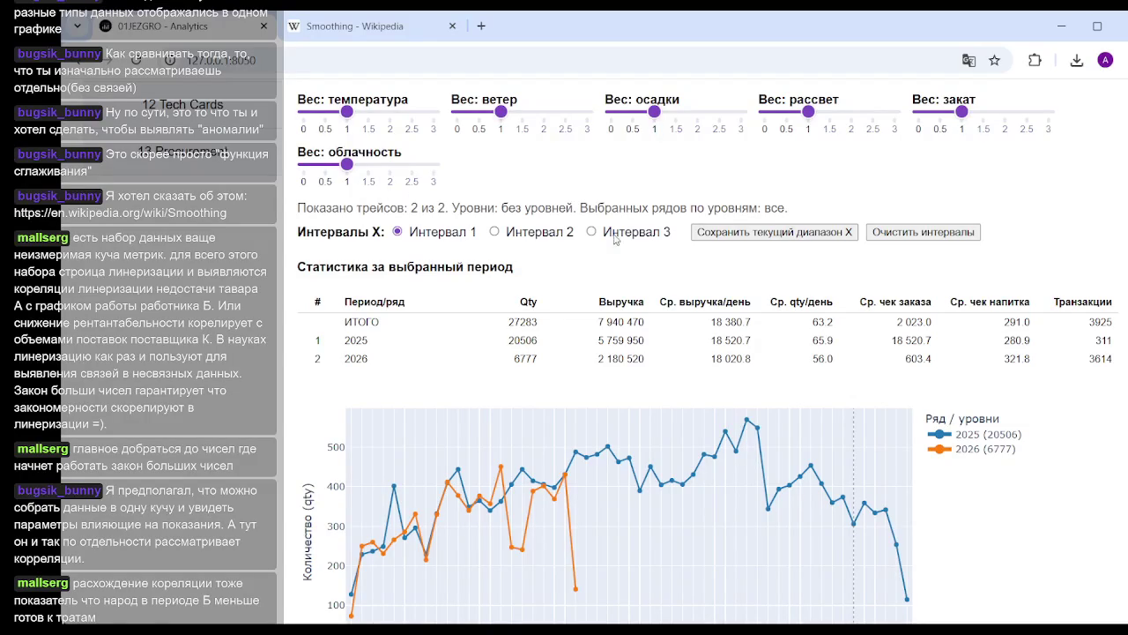
scroll(705, 353, down, 2)
scroll(706, 352, down, 3)
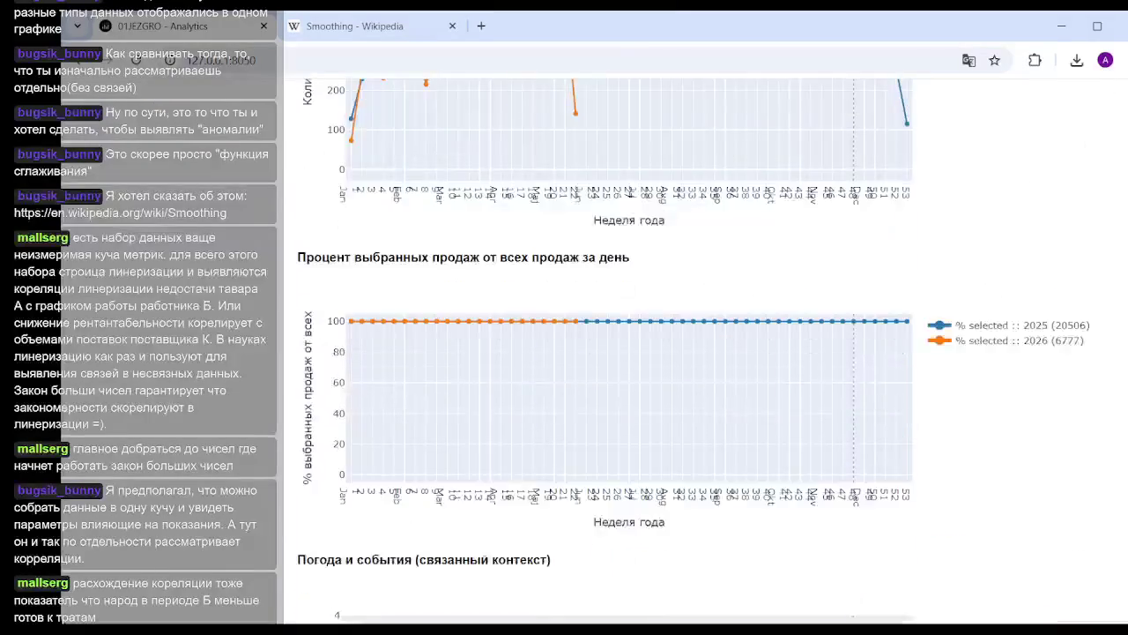
scroll(705, 352, up, 6)
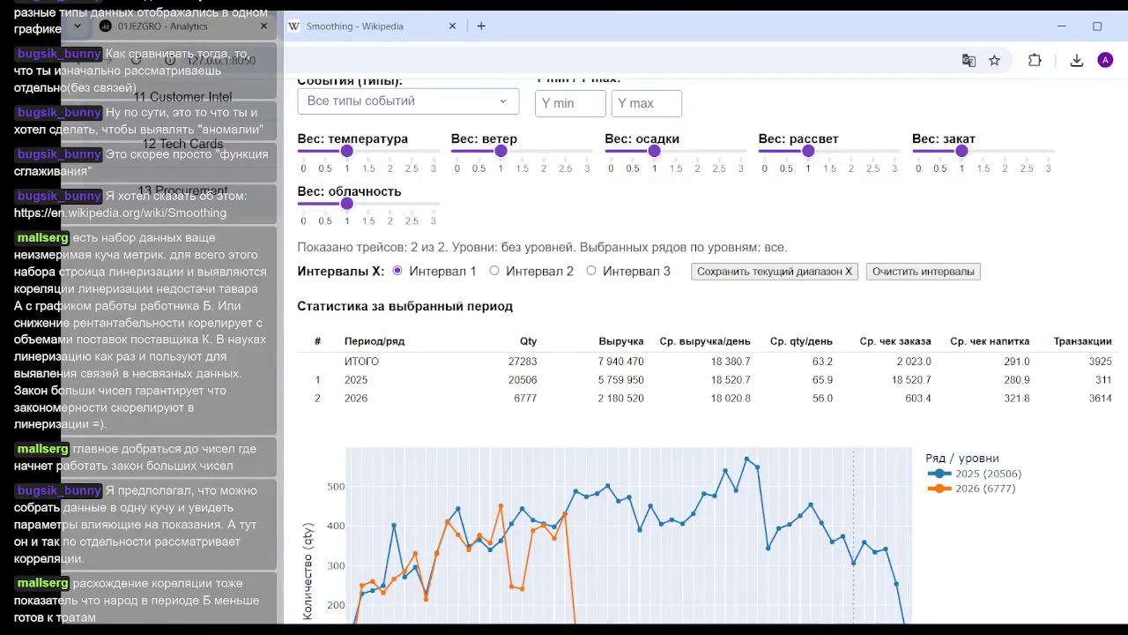
scroll(617, 353, down, 1)
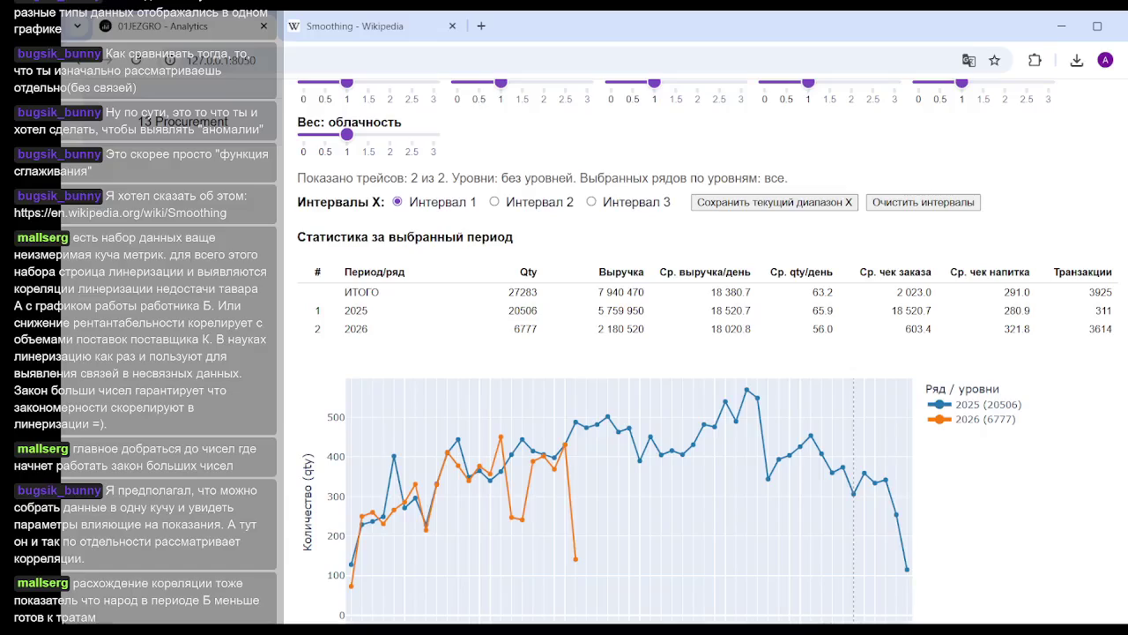
scroll(590, 412, down, 5)
scroll(589, 412, down, 5)
scroll(590, 411, down, 4)
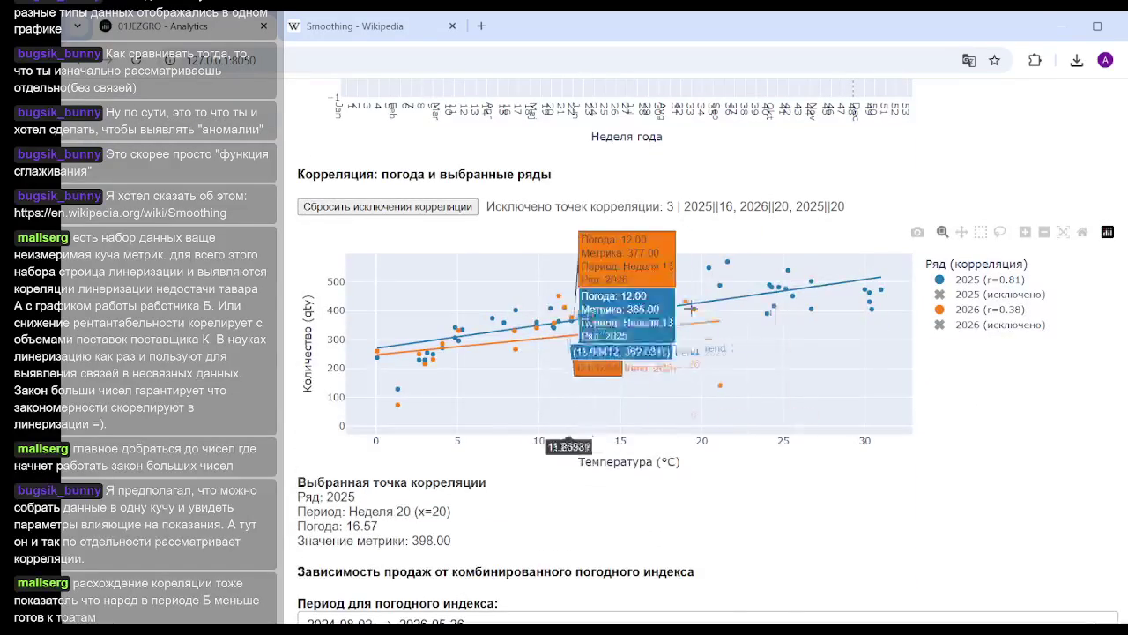
click(404, 209)
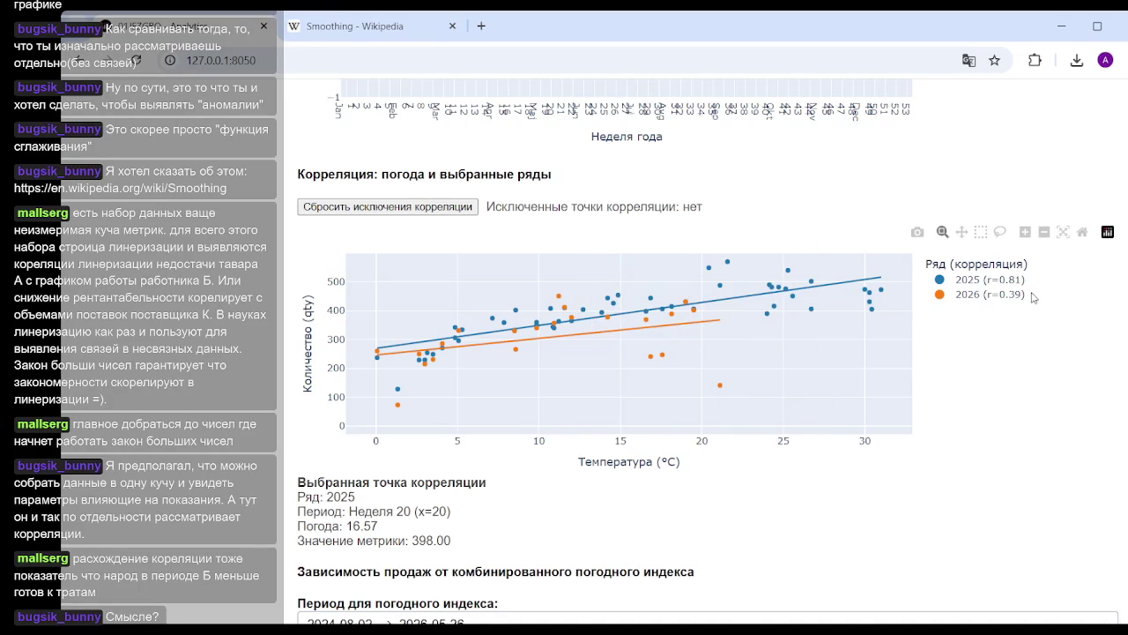
click(963, 282)
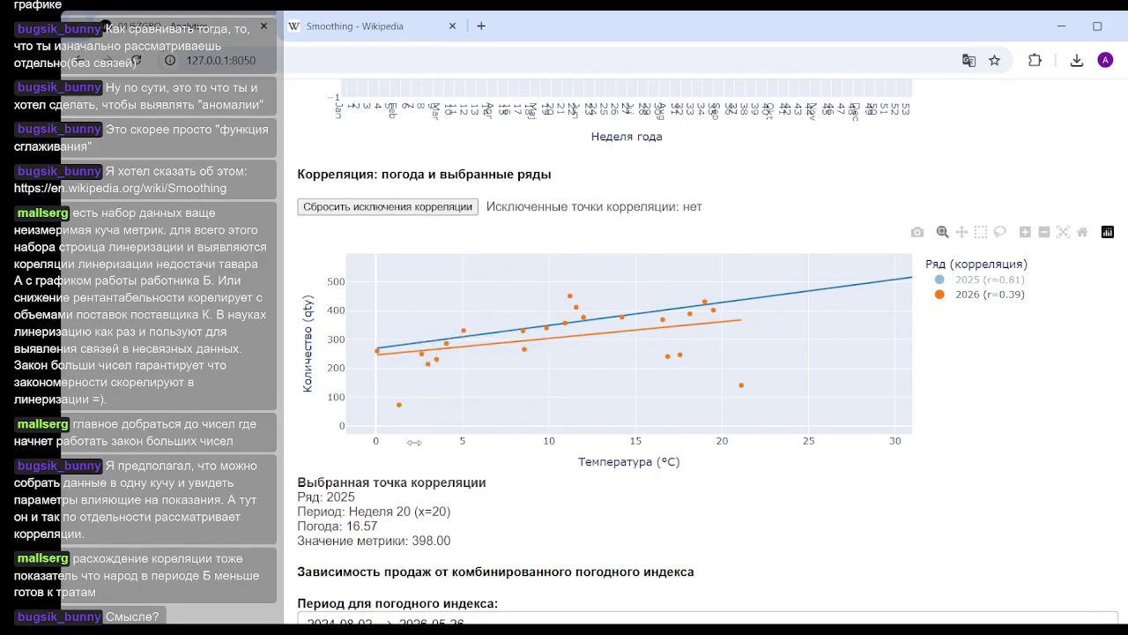
click(399, 405)
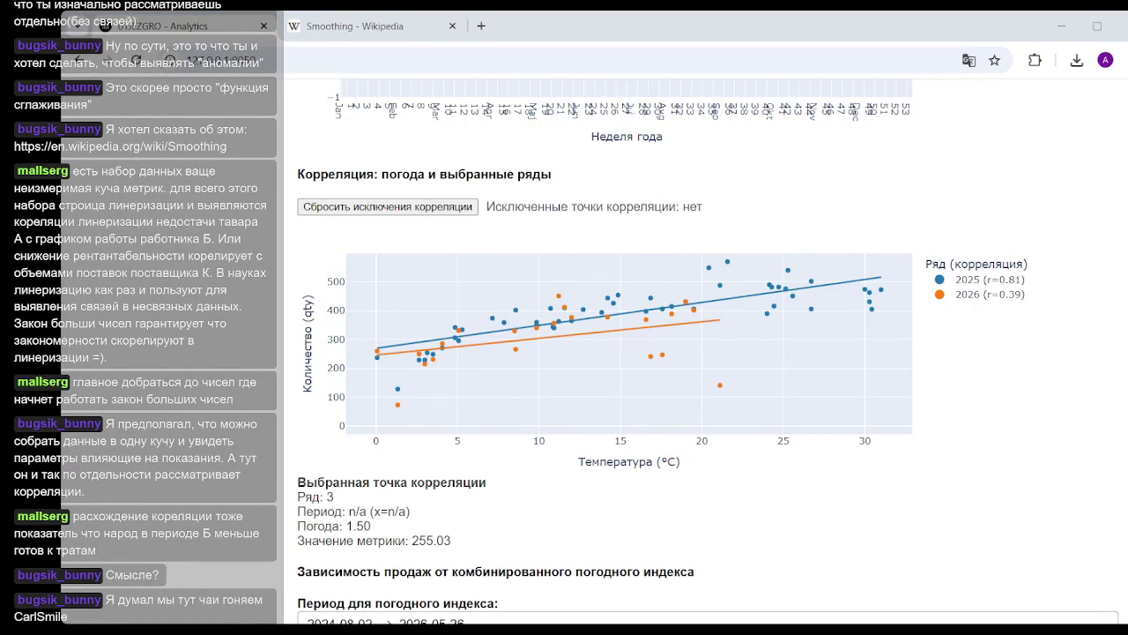
click(812, 32)
mouse_move(398, 388)
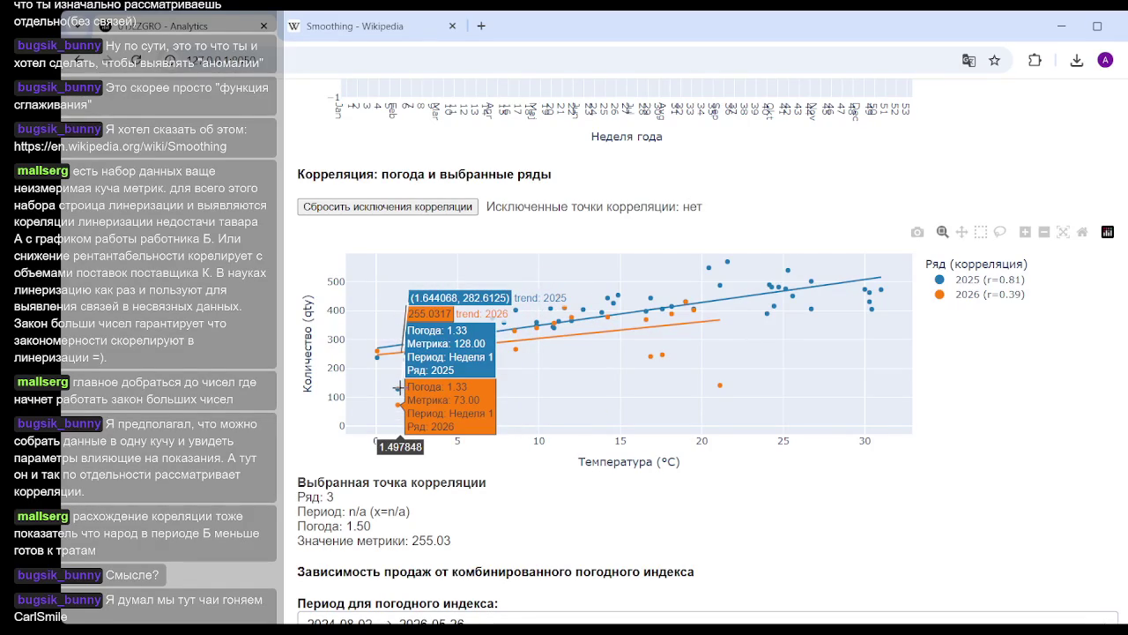
scroll(362, 401, up, 5)
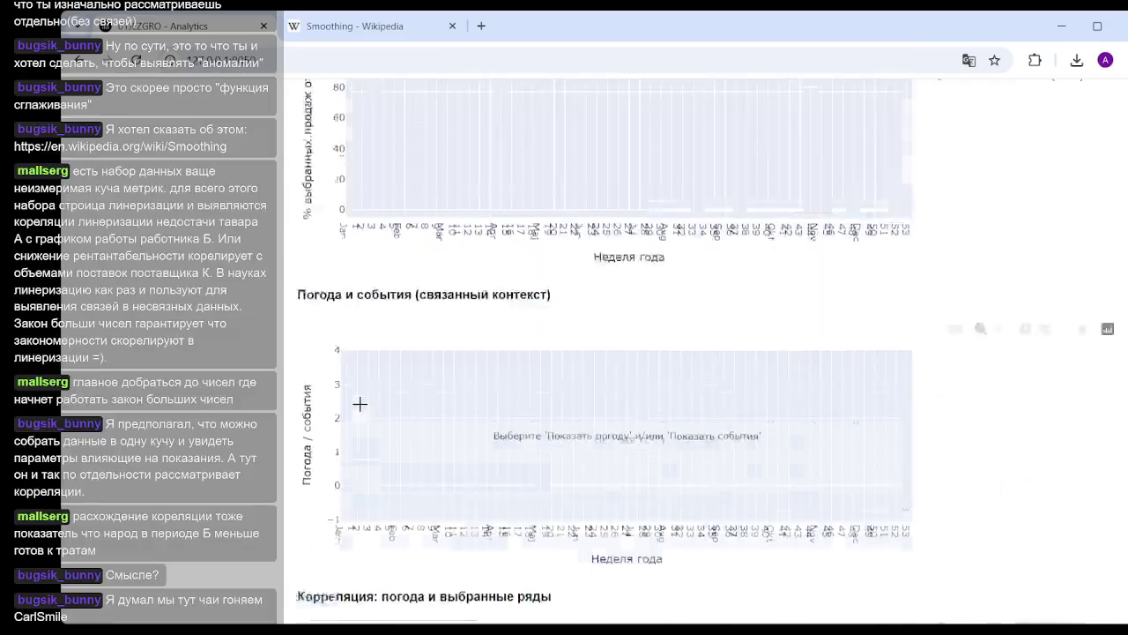
Tick 'Показать погоду' to plot 2025 and 2026 weekly temperature, then return to the correlation scatter
scroll(361, 401, up, 5)
scroll(267, 394, up, 4)
scroll(268, 394, up, 1)
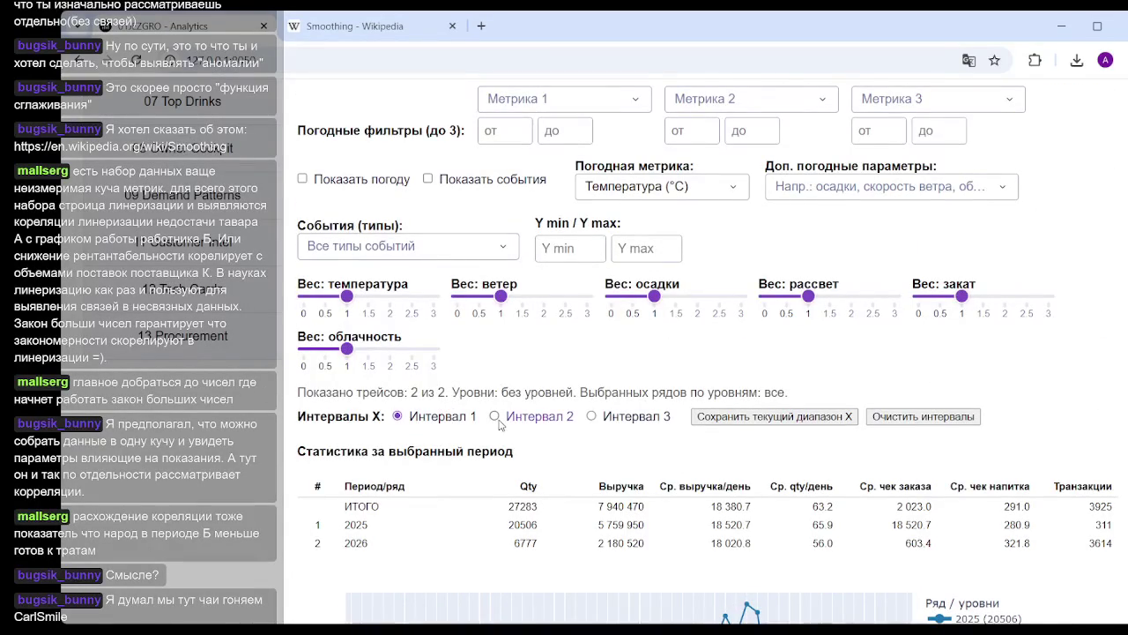
scroll(471, 421, up, 3)
click(303, 338)
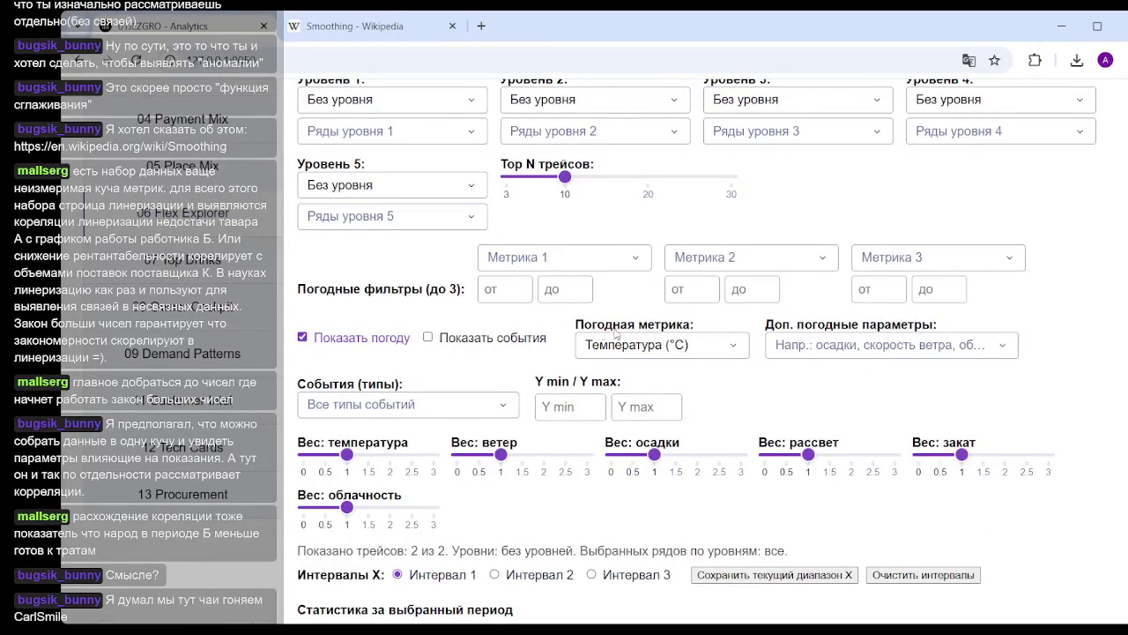
scroll(587, 353, down, 10)
scroll(445, 385, down, 2)
scroll(449, 384, down, 3)
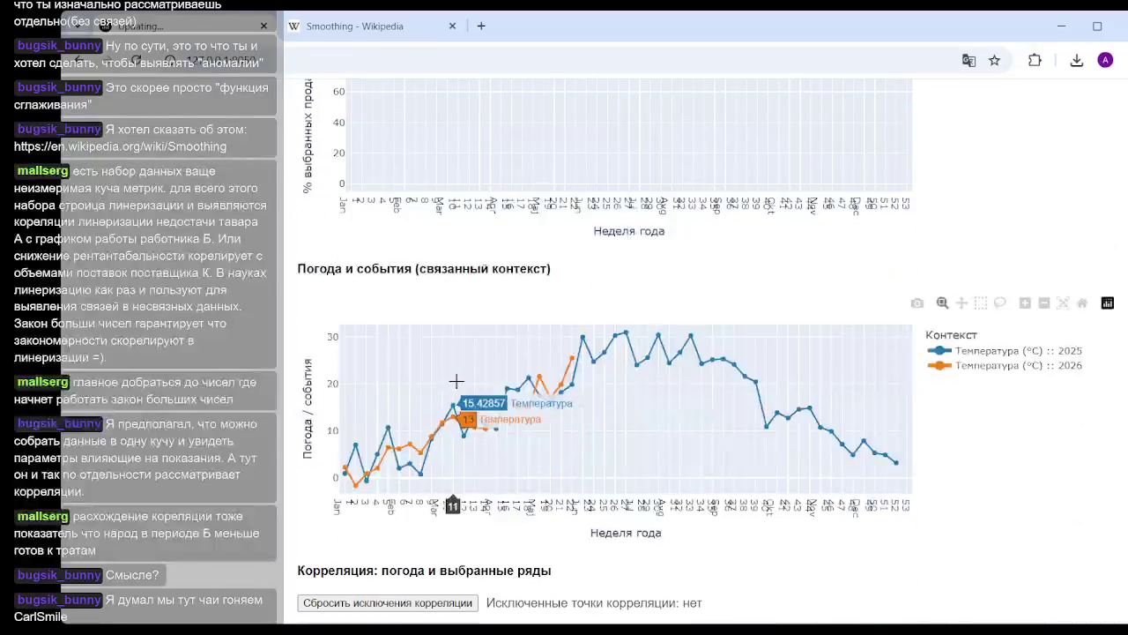
scroll(414, 370, down, 5)
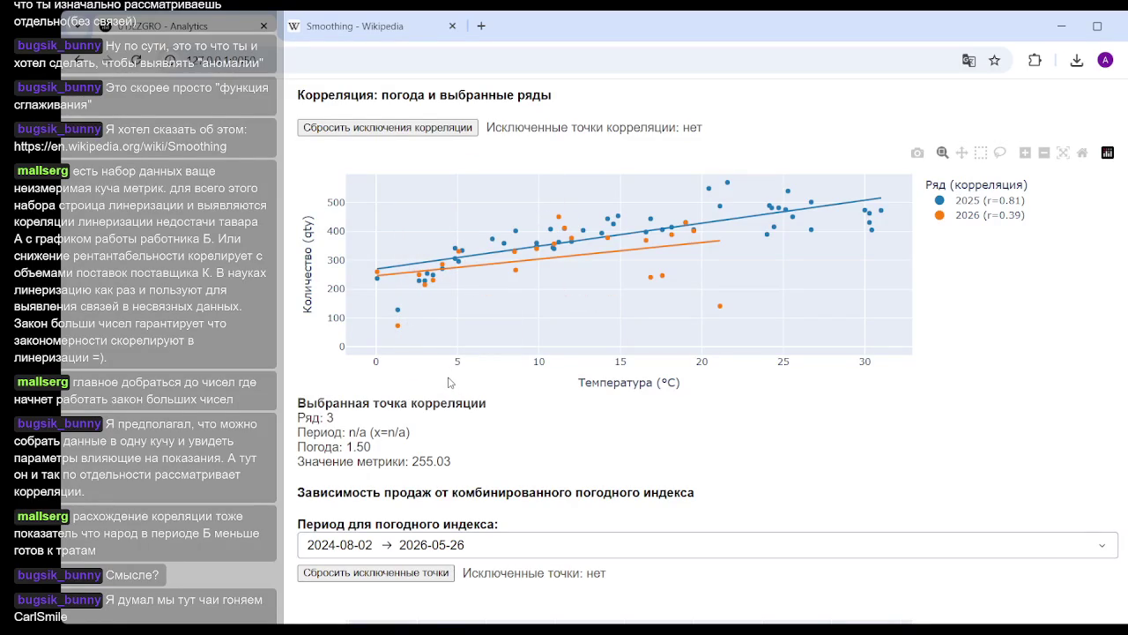
mouse_move(376, 280)
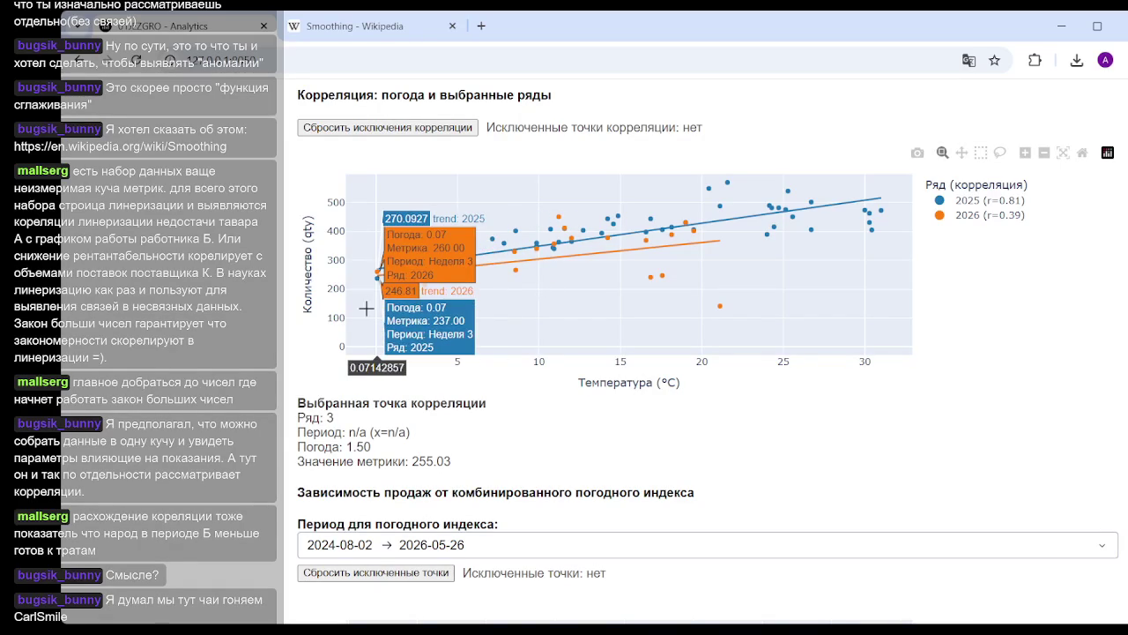
Exclude the 2026 and 2025 week 1 points near 1.33 °C from the correlation
drag(362, 280, 467, 351)
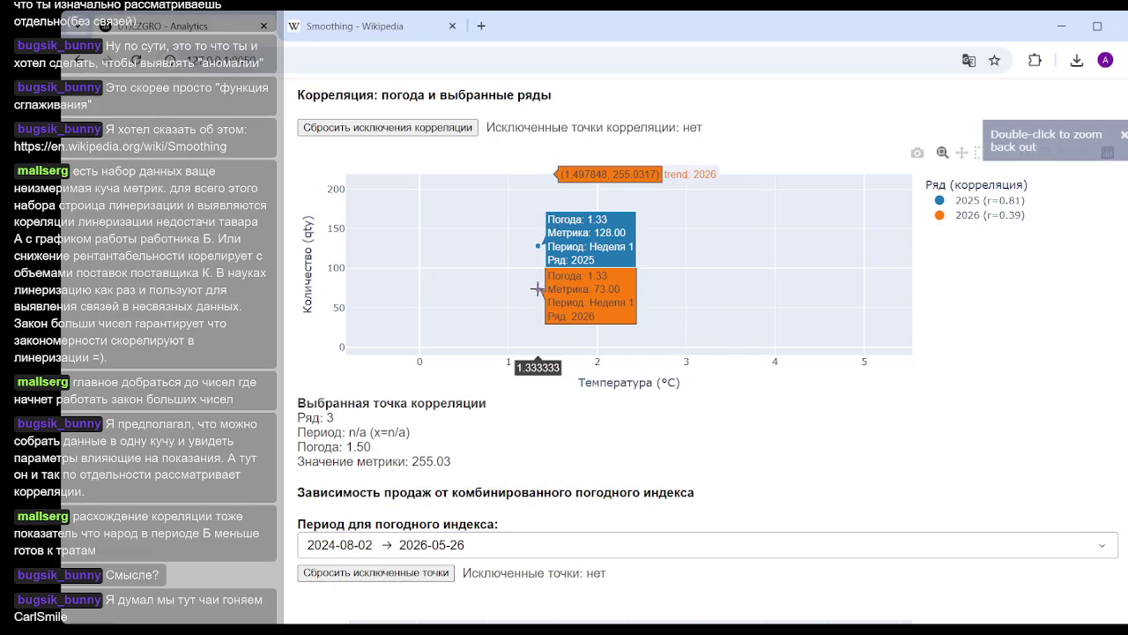
click(538, 289)
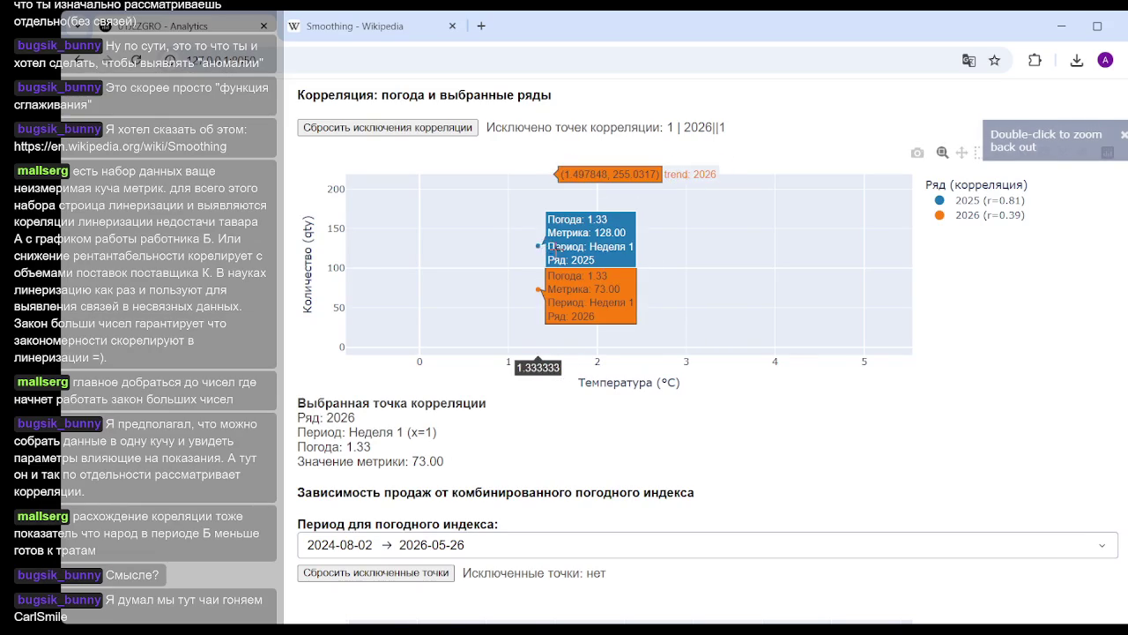
double_click(557, 250)
drag(372, 291, 454, 356)
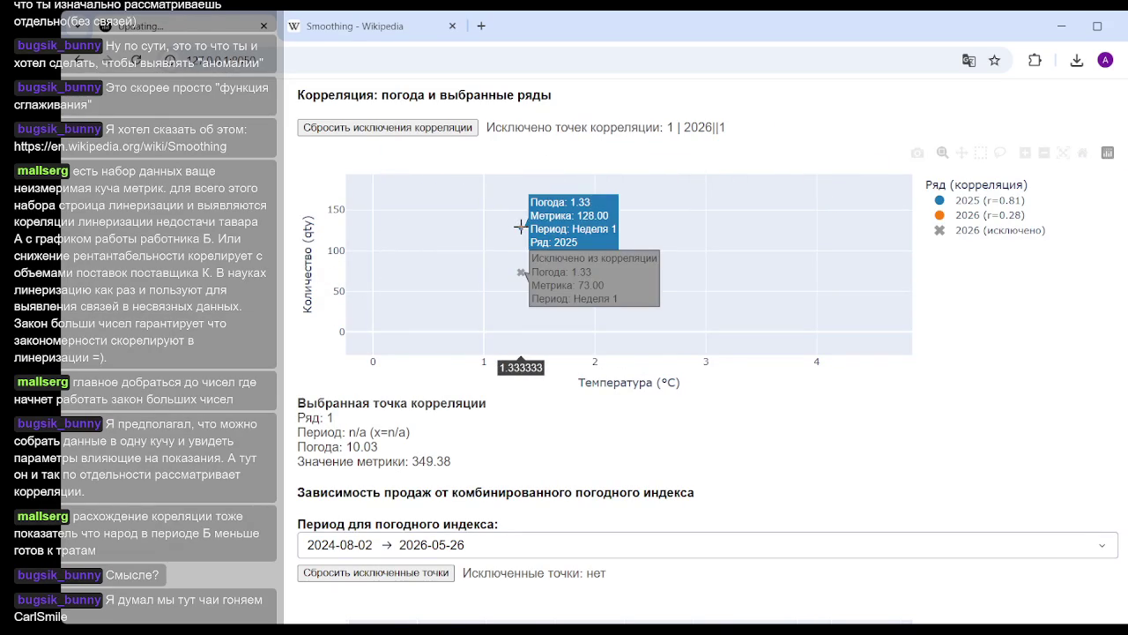
click(520, 227)
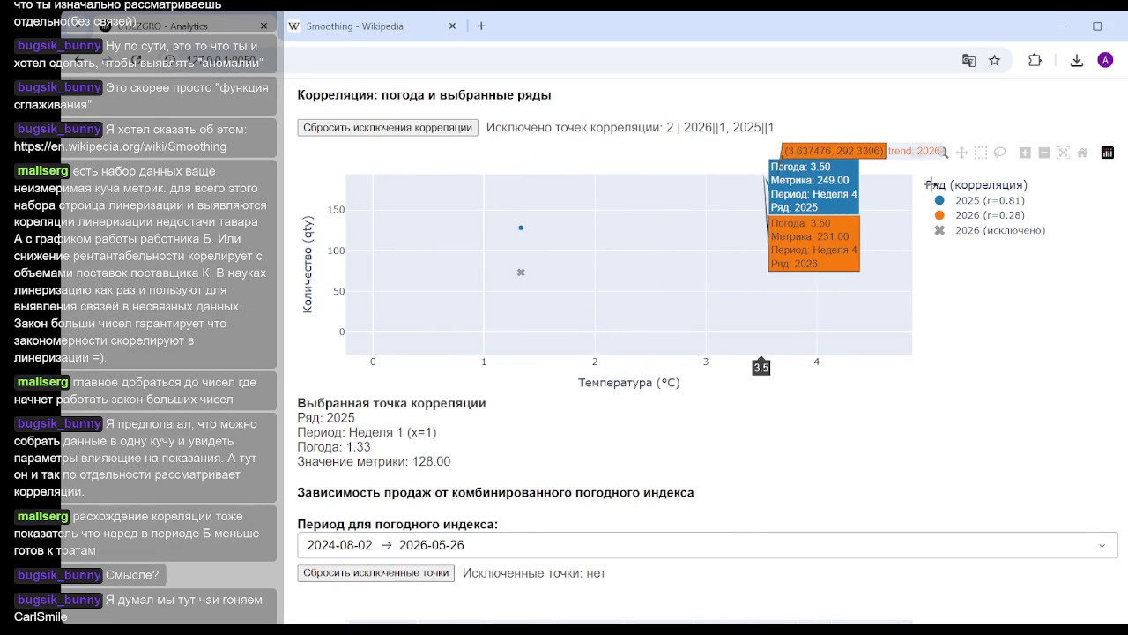
Zoom into the low 2026 points around 16–21 °C and exclude 2026 week 17
drag(696, 285, 760, 319)
click(566, 281)
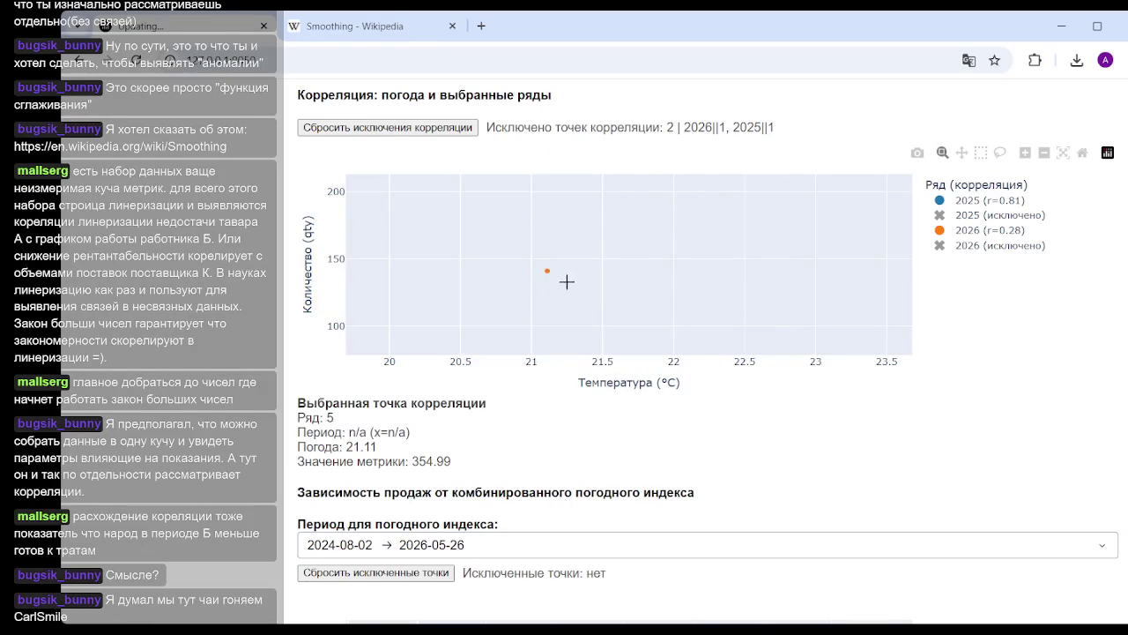
click(1083, 153)
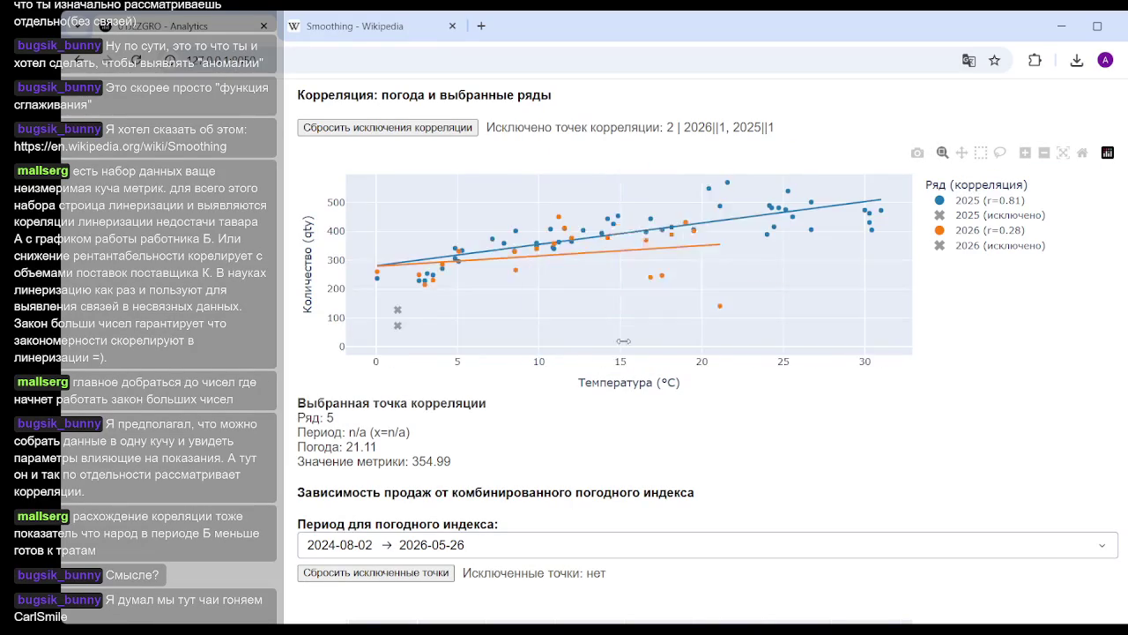
drag(690, 281, 766, 336)
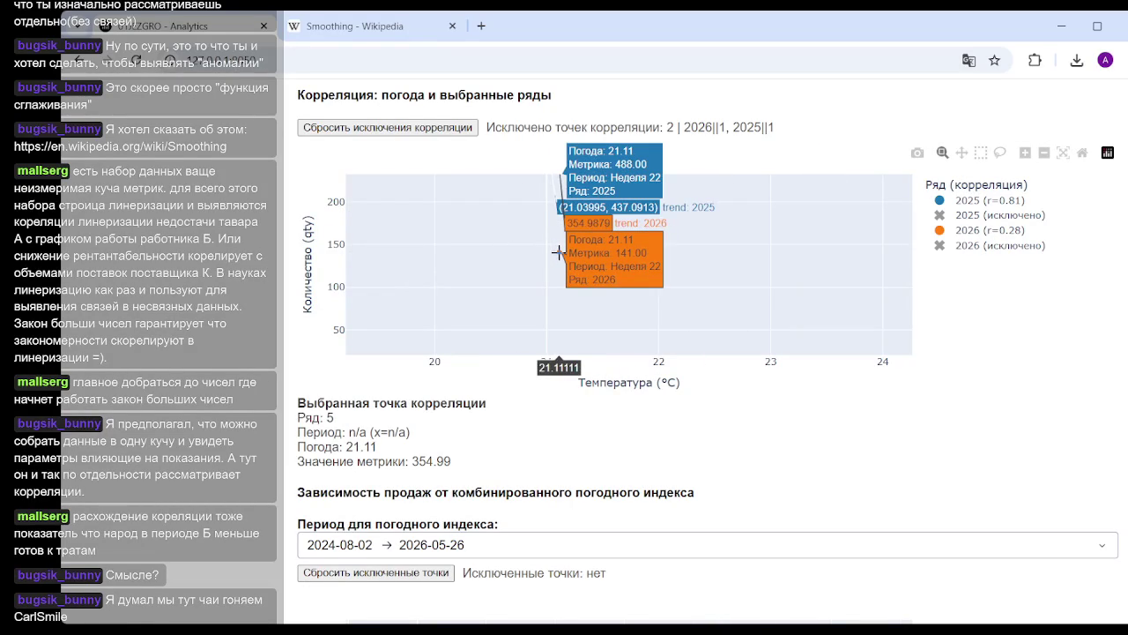
click(558, 252)
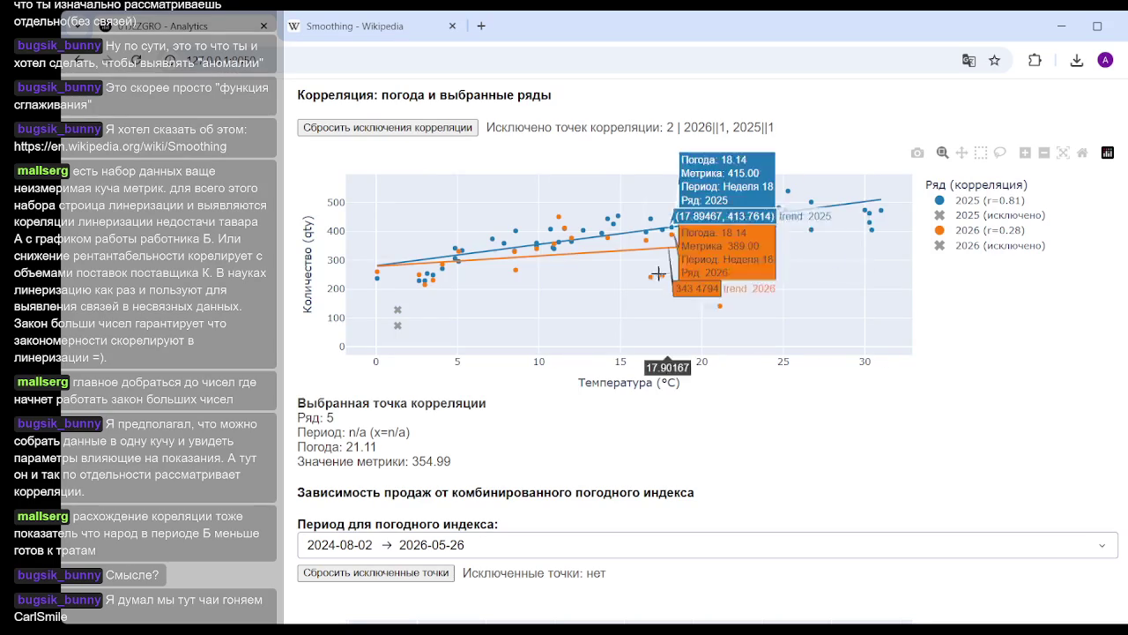
drag(733, 260, 629, 324)
click(552, 235)
click(483, 240)
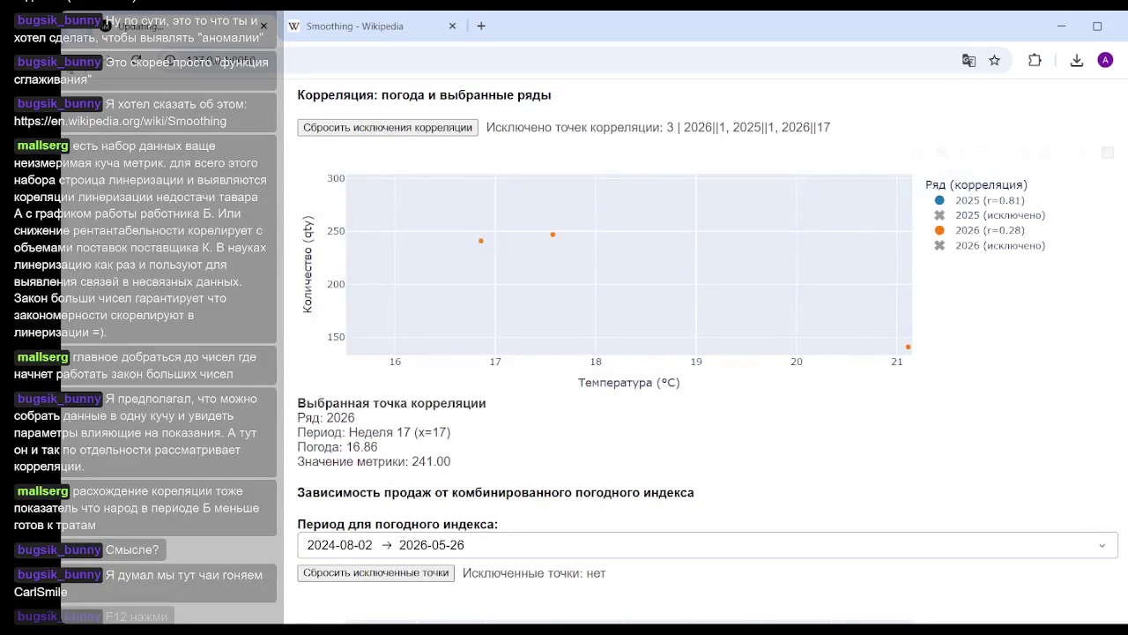
double_click(601, 249)
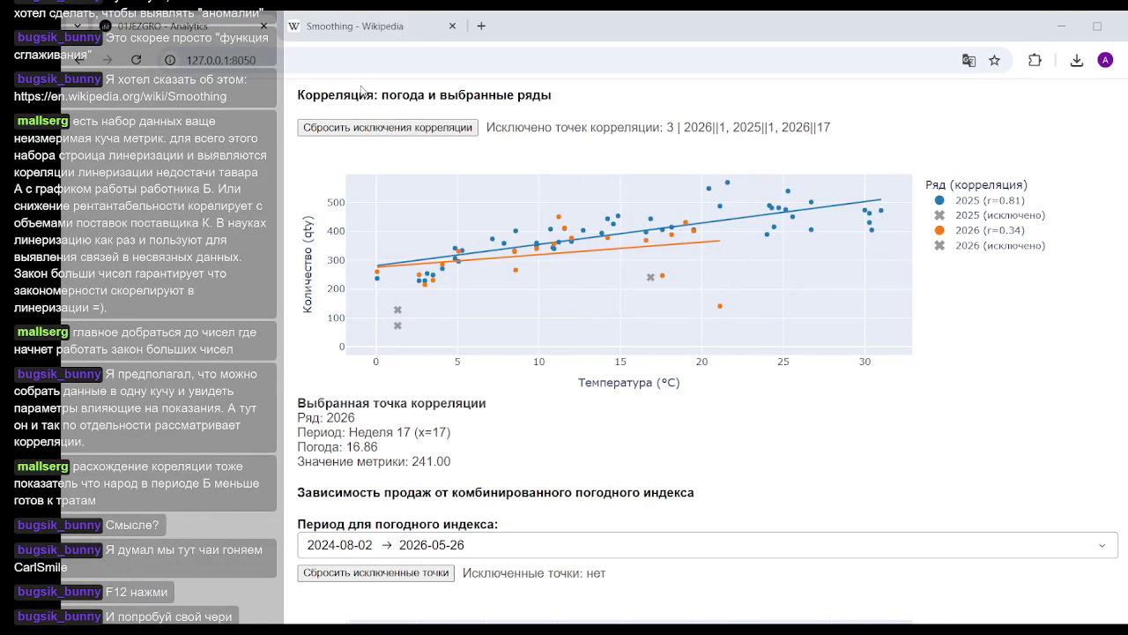
Exclude 2026 weeks 16 and 5, raising the 2026 fit to r=0.41
click(663, 275)
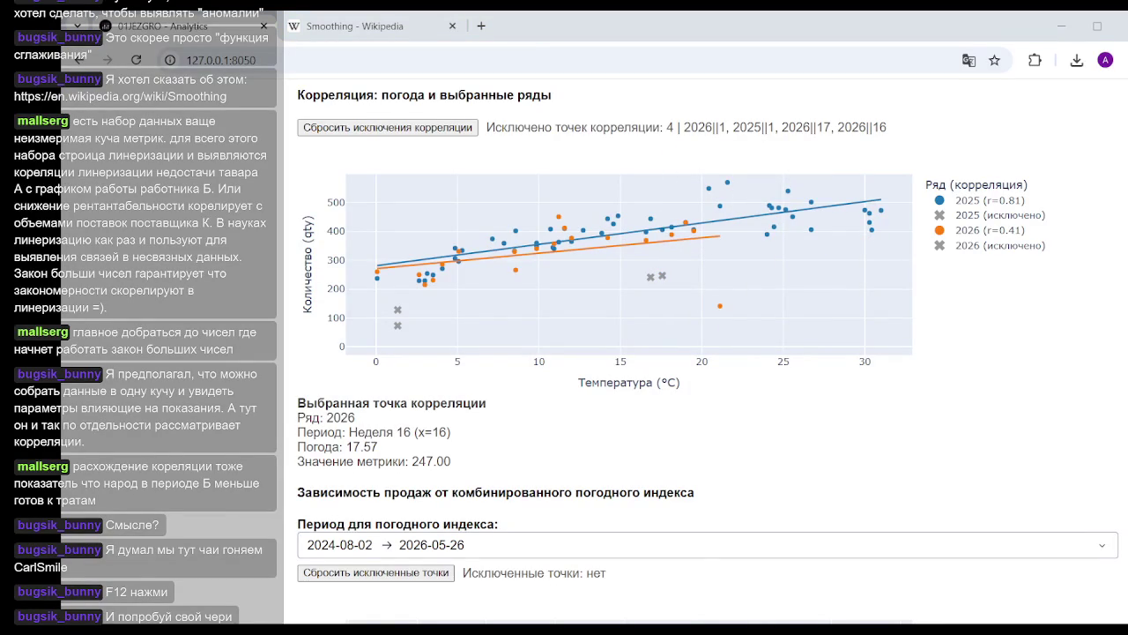
mouse_move(516, 273)
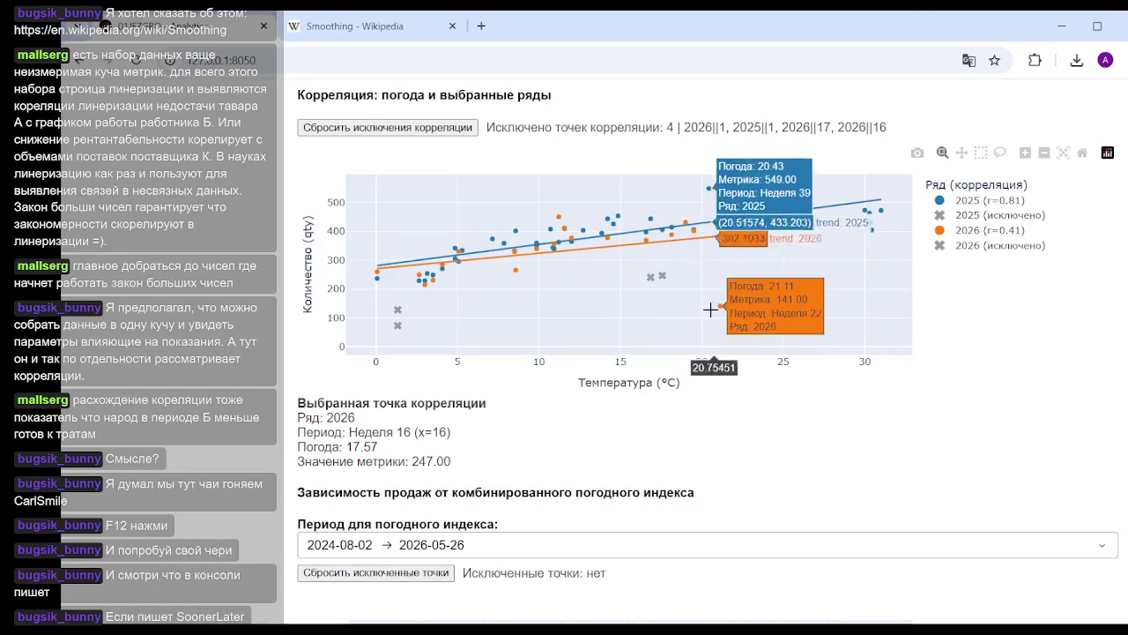
click(516, 269)
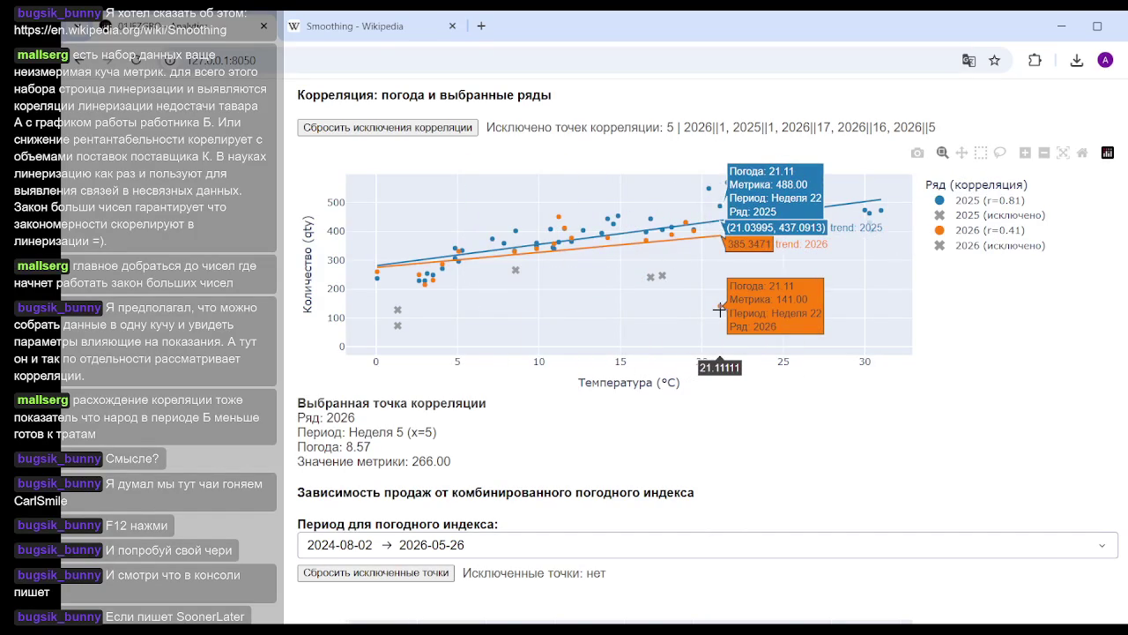
scroll(1031, 273, down, 1)
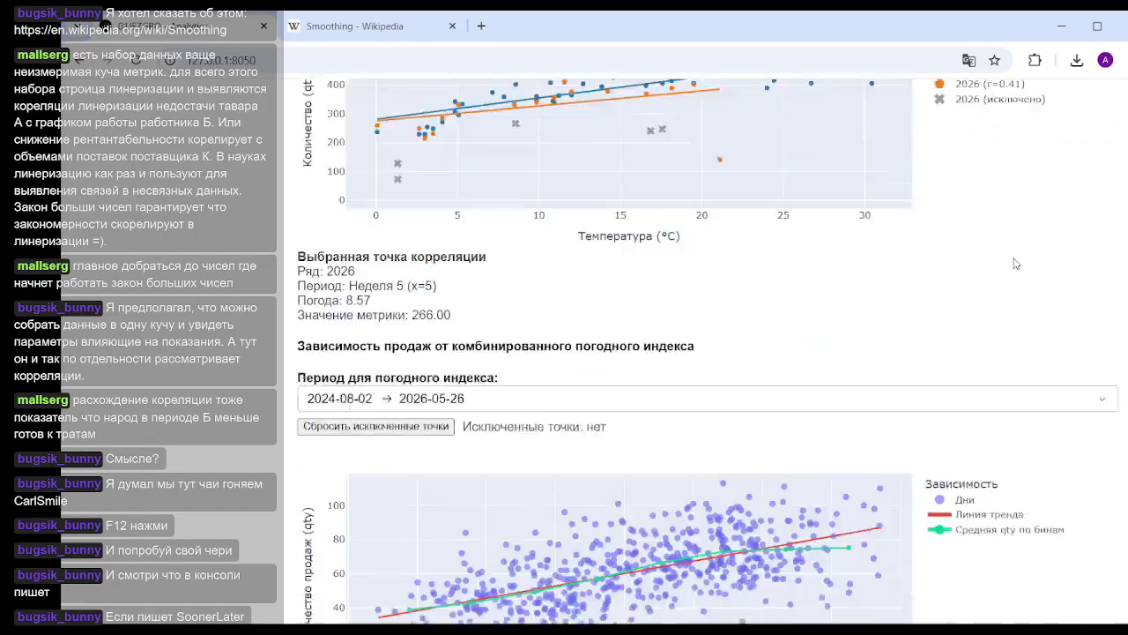
scroll(1026, 269, up, 2)
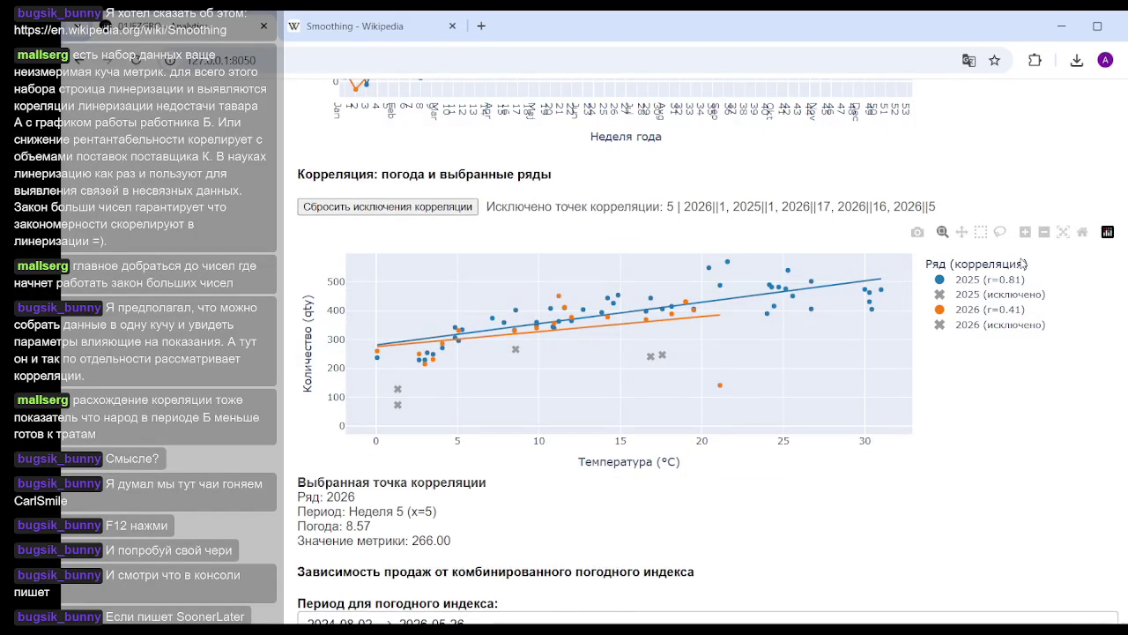
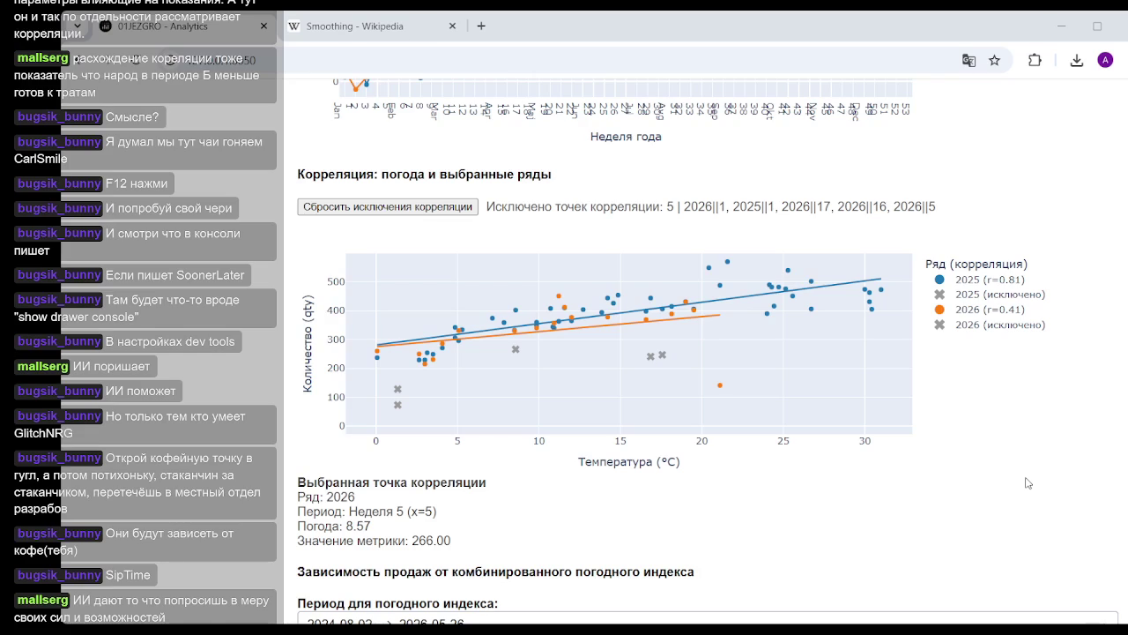
Include the week 1 2026 point in the correlation, then exclude it again
click(396, 405)
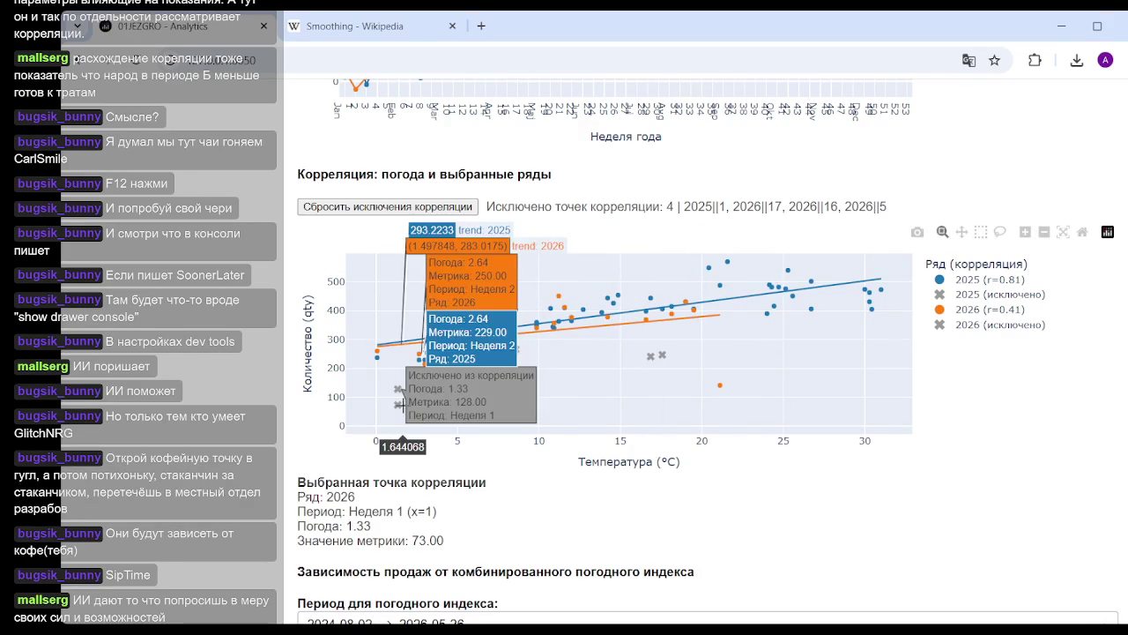
click(398, 404)
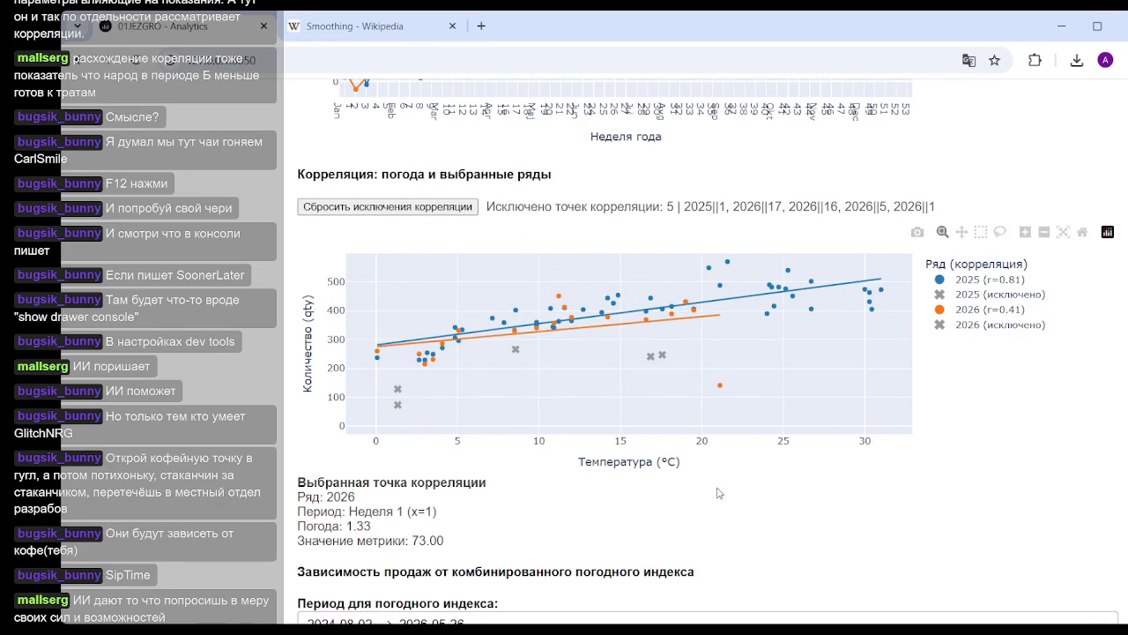
scroll(749, 432, up, 4)
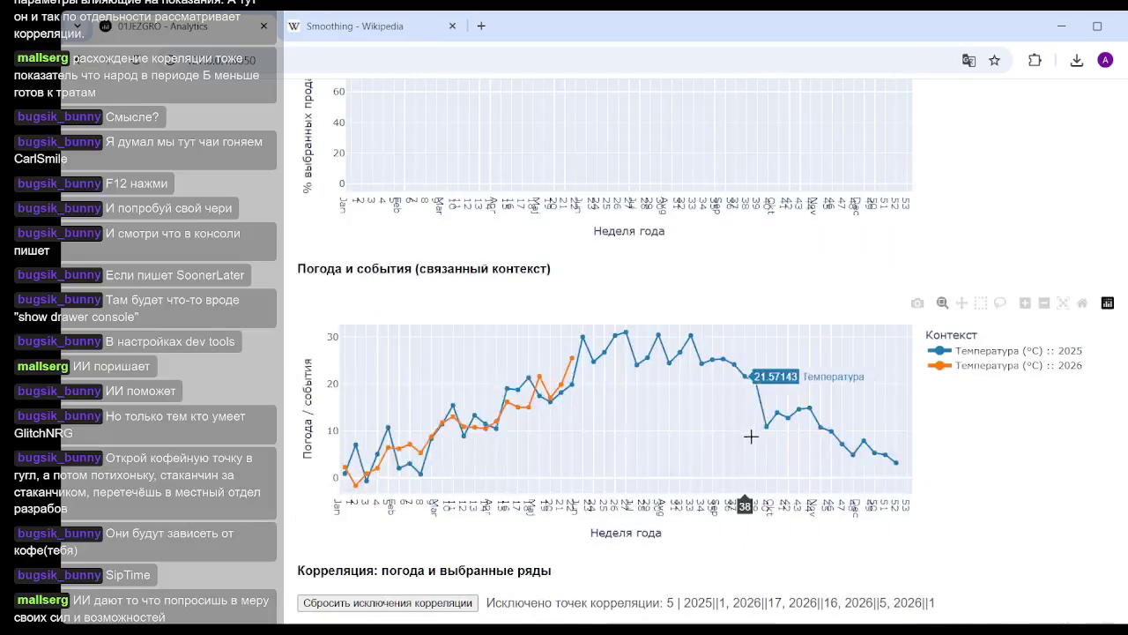
scroll(753, 429, up, 5)
Open 01 Sales Overview and scroll to the monthly income, expenses and profit chart
scroll(754, 430, up, 5)
scroll(755, 429, up, 3)
scroll(793, 432, up, 2)
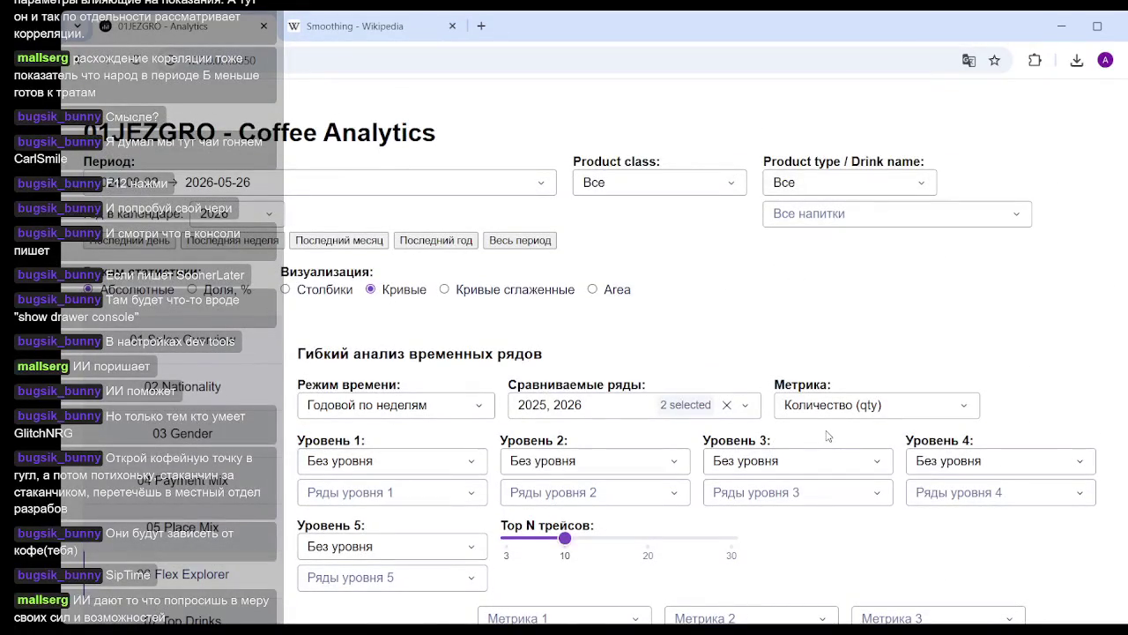
click(221, 234)
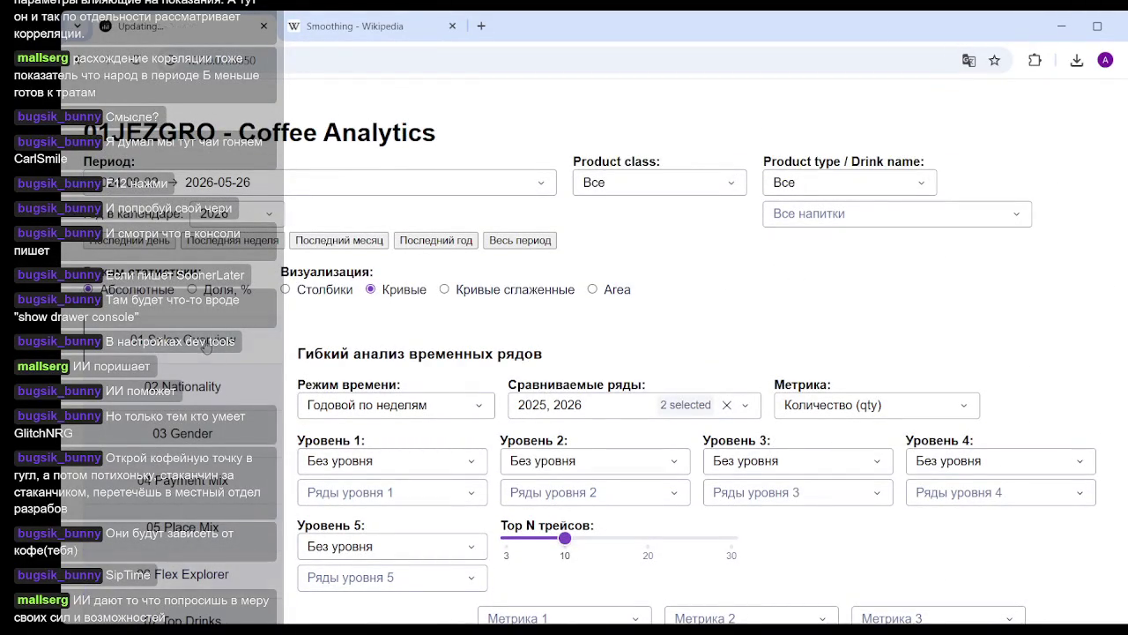
scroll(608, 229, down, 3)
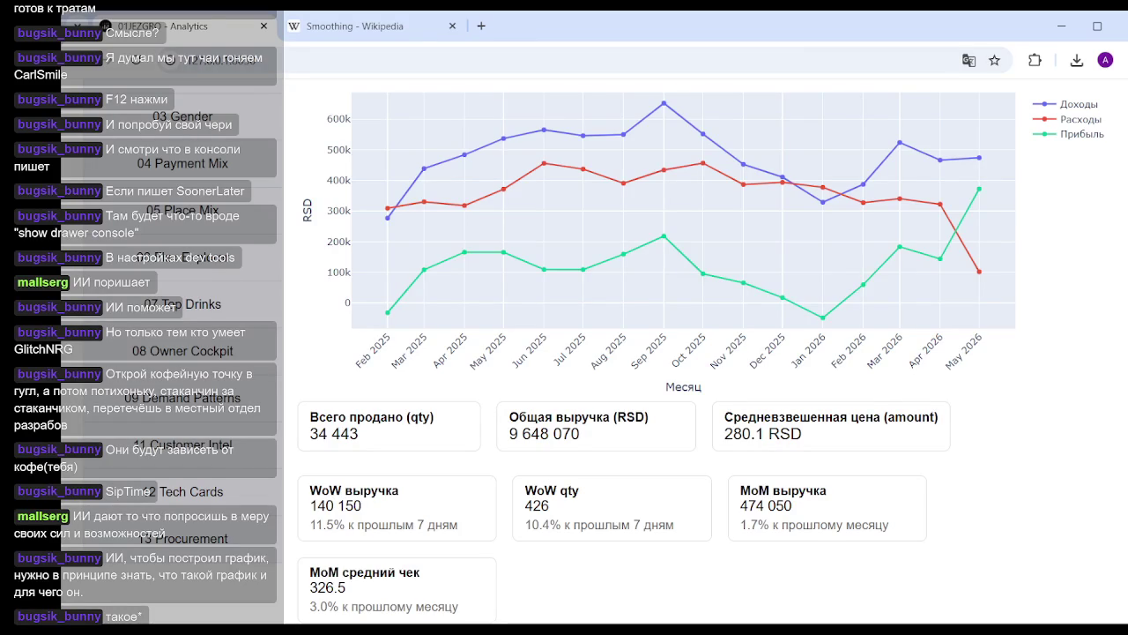
Open section 13 Procurement vs Expenses from the sidebar
scroll(984, 352, up, 3)
scroll(987, 352, down, 2)
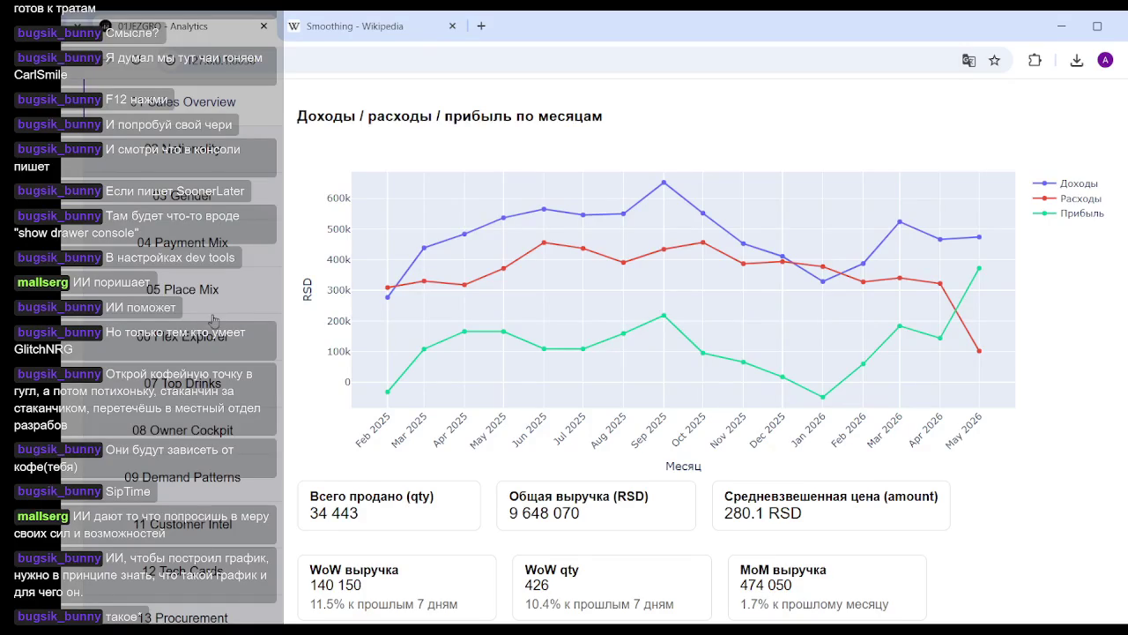
scroll(211, 322, down, 2)
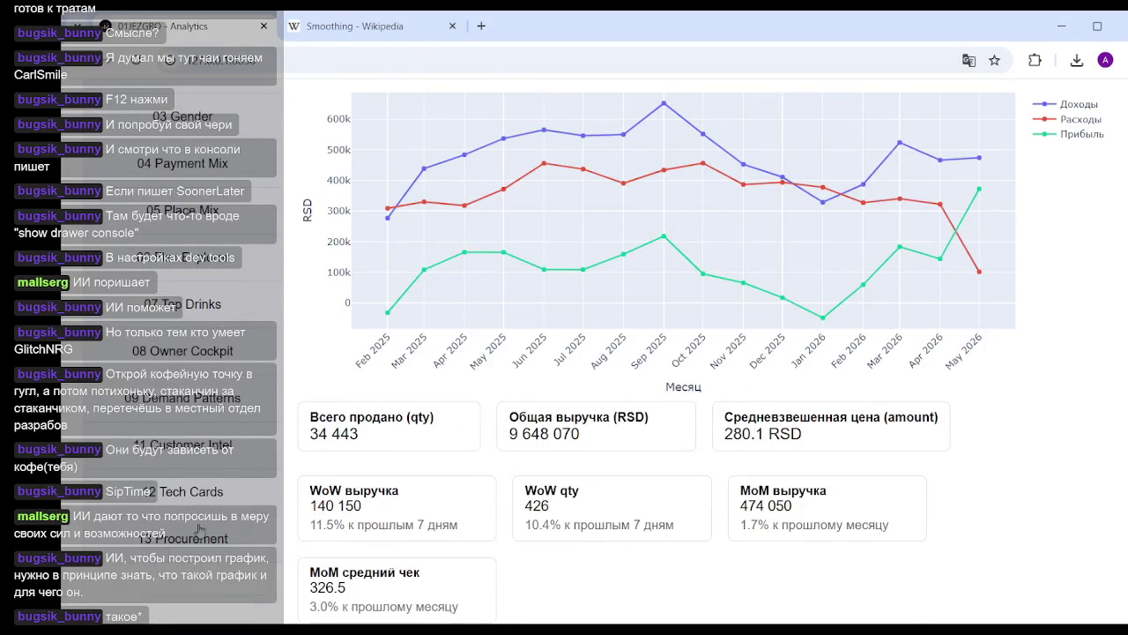
click(200, 536)
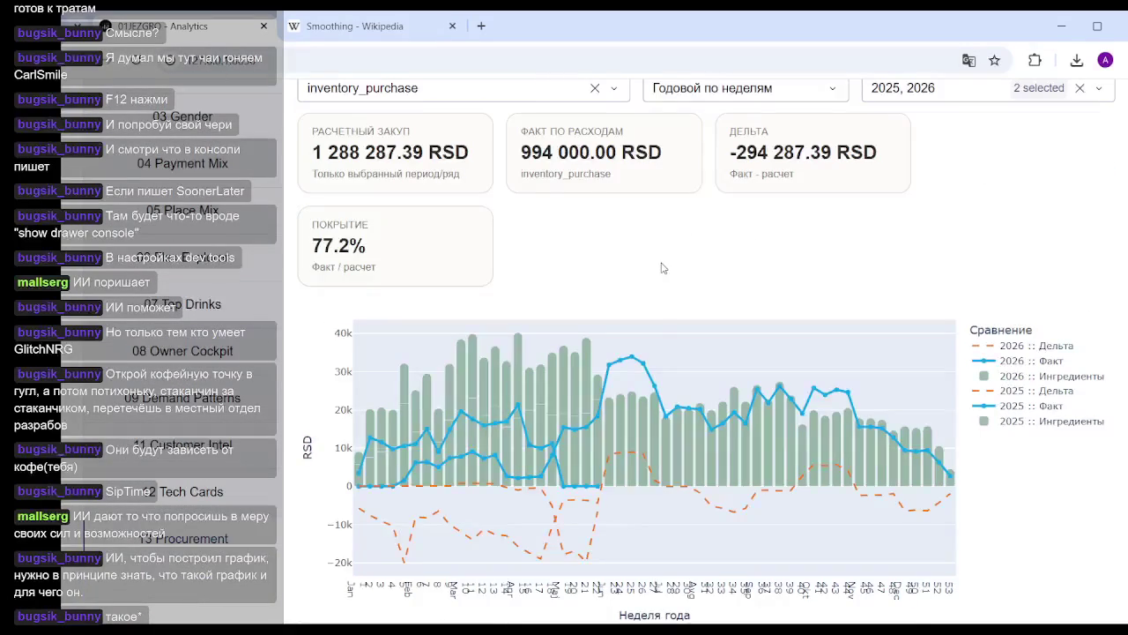
Hide the 2025 Факт, Дельта and Ингредиенты legend series so only 2026 remains
mouse_move(833, 323)
click(1031, 405)
click(1031, 392)
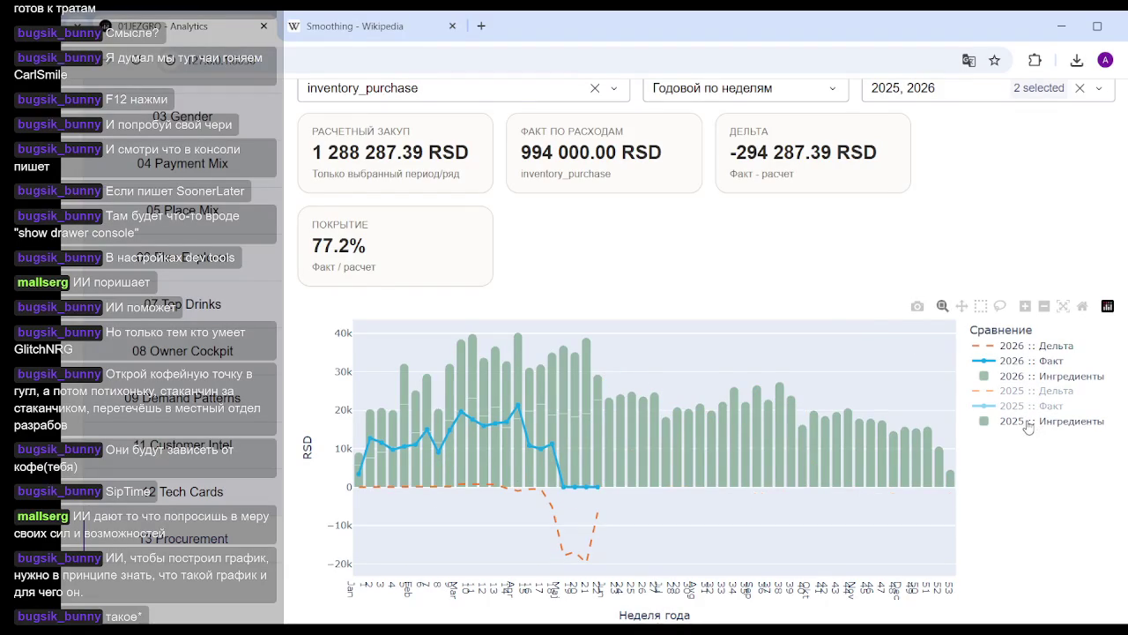
click(1035, 420)
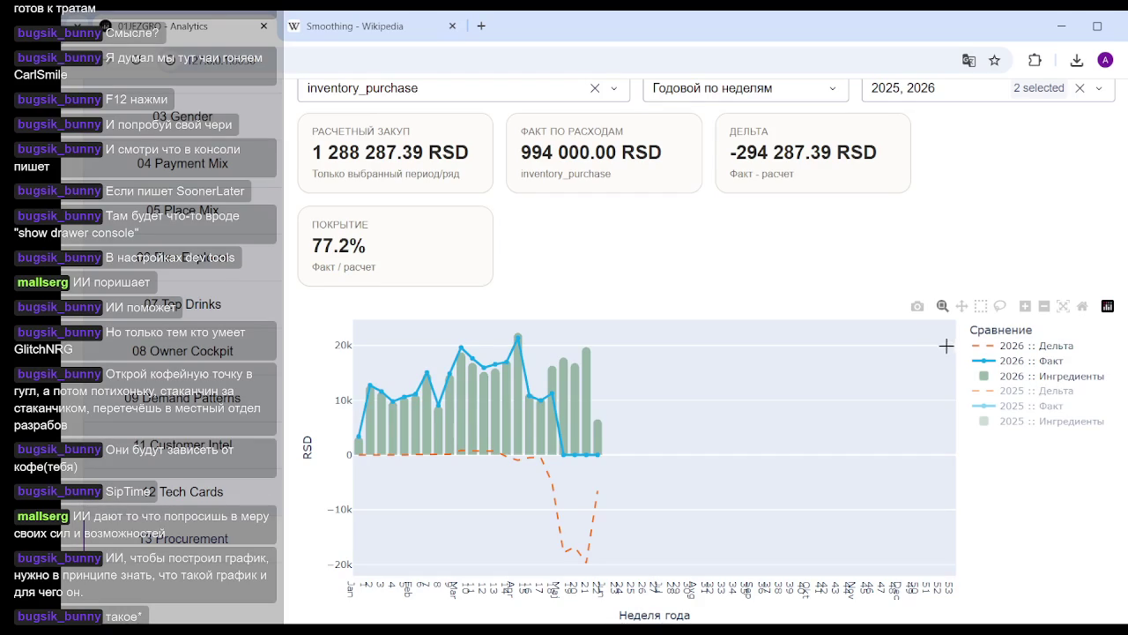
mouse_move(366, 407)
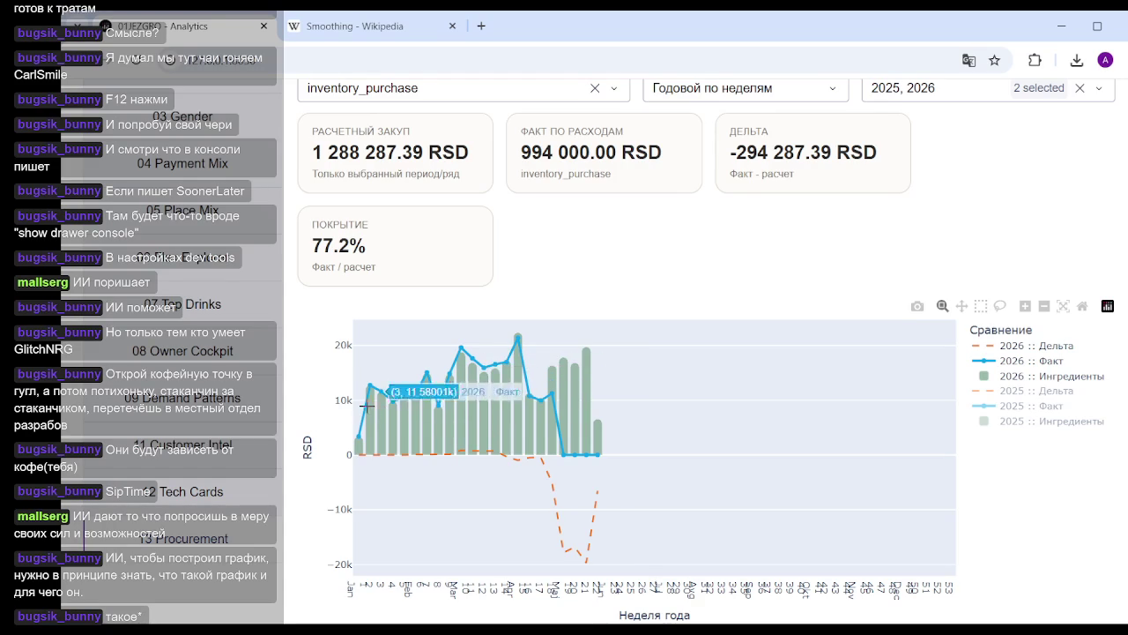
Box-zoom the 2026 chart onto weeks 10–13, then autoscale back to weeks 1–23
drag(354, 394, 564, 393)
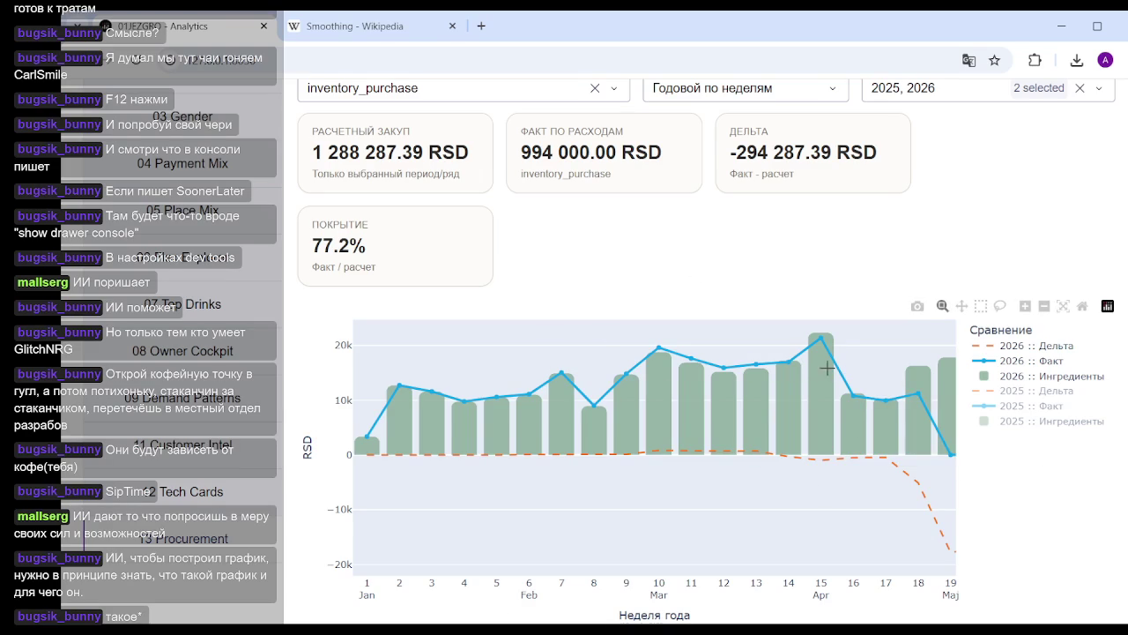
click(1063, 306)
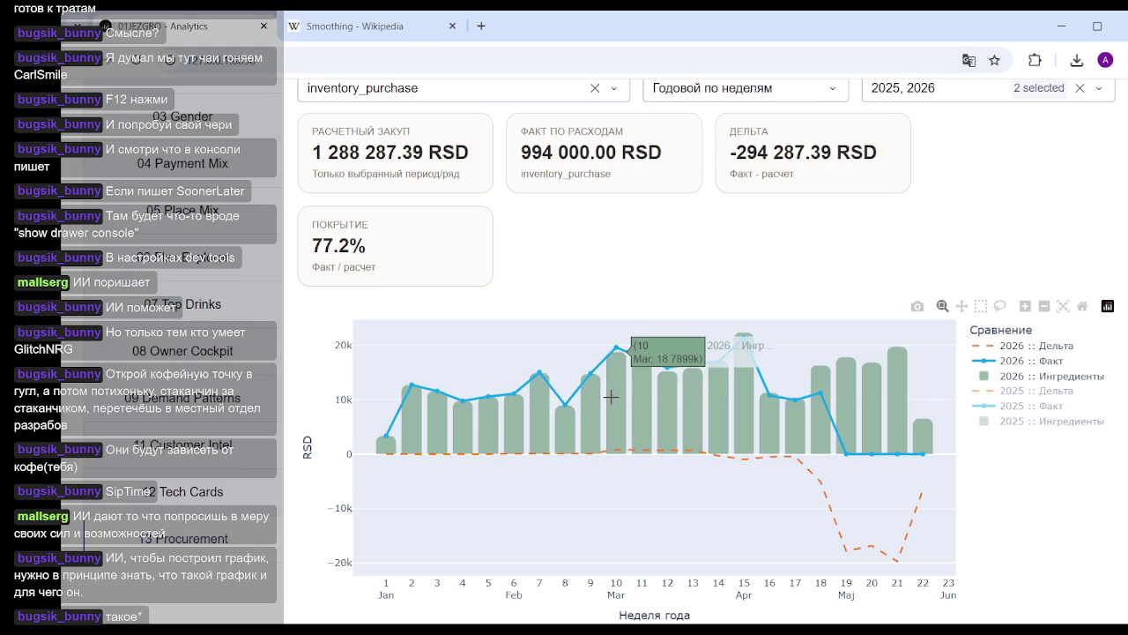
drag(604, 396, 705, 397)
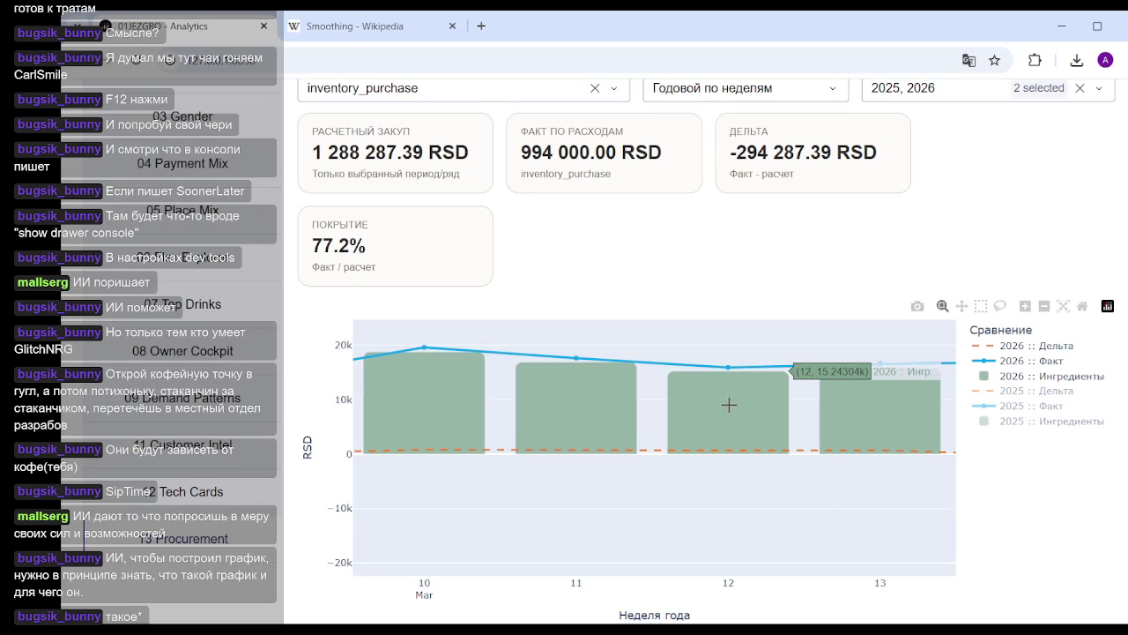
click(1063, 306)
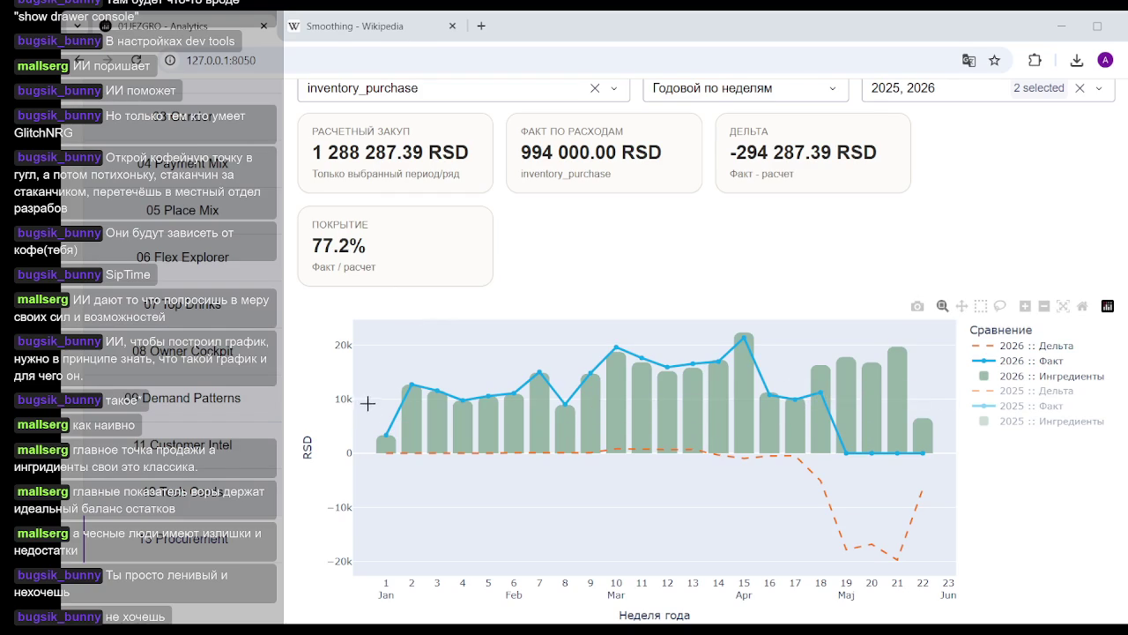
Zoom the weekly inventory_purchase chart to the January–April weeks
drag(375, 401, 827, 401)
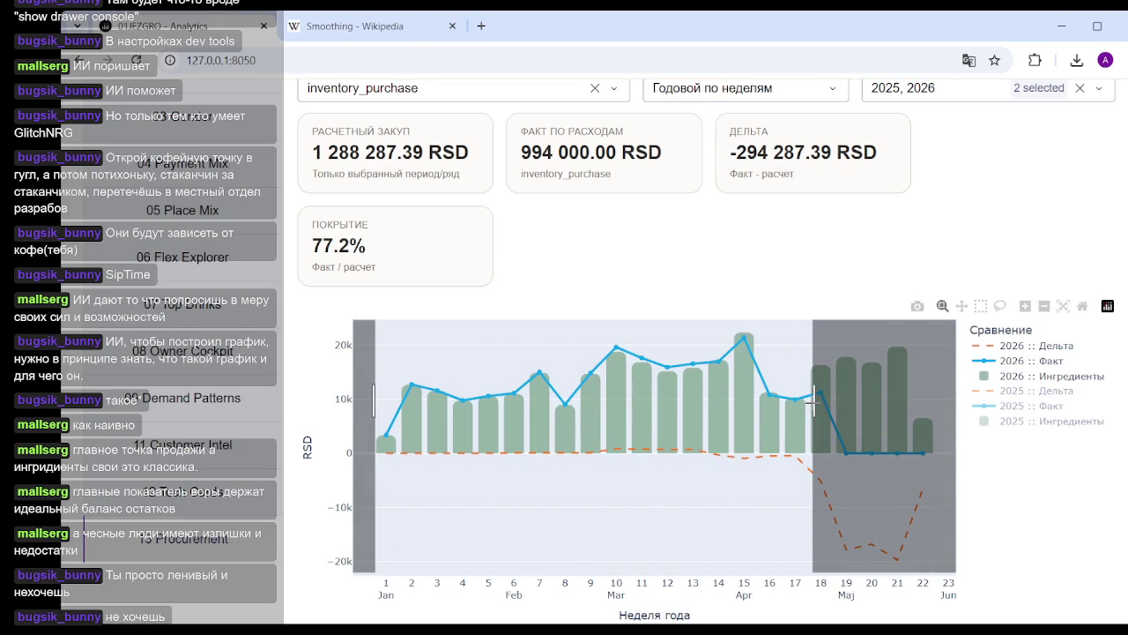
End the chart zoom at week 17 and scroll back toward the filters
drag(826, 401, 807, 396)
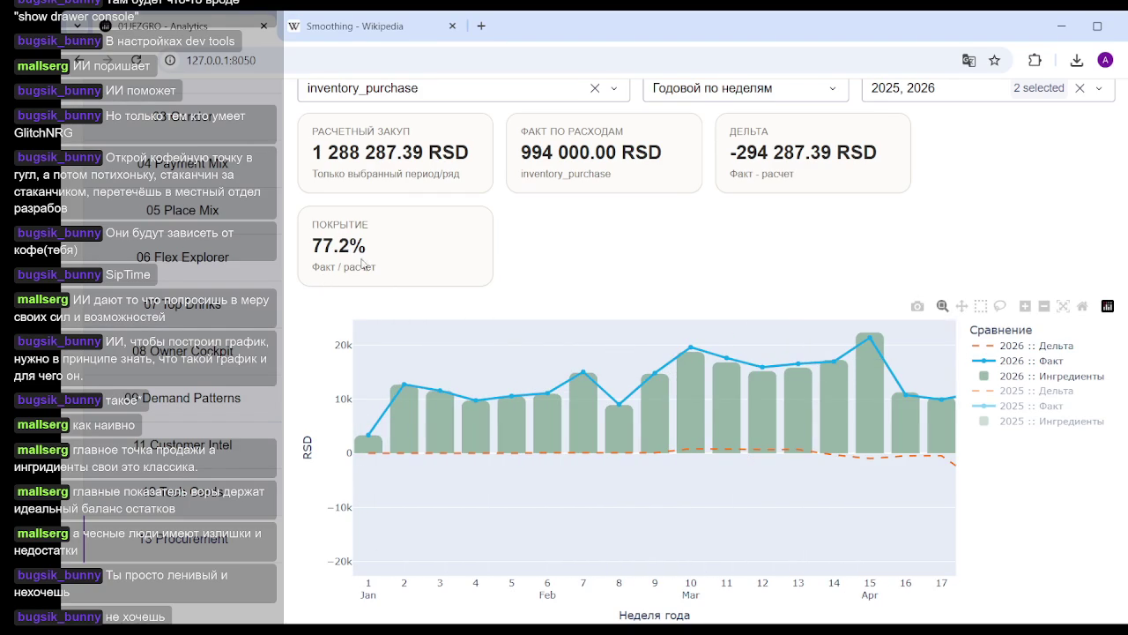
scroll(807, 374, up, 4)
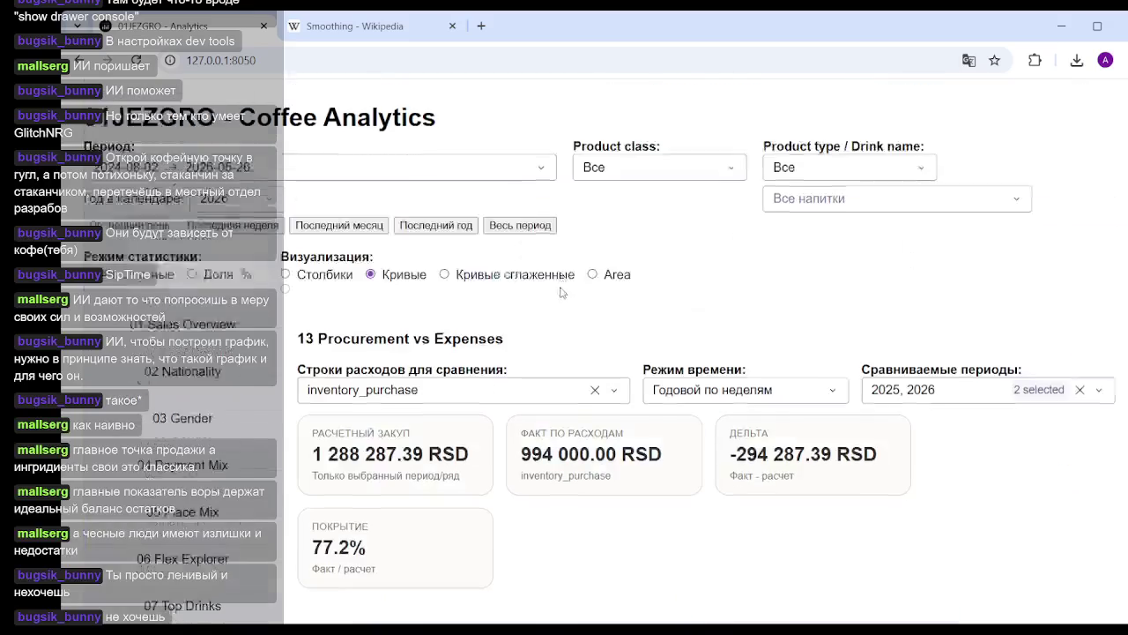
scroll(833, 371, down, 1)
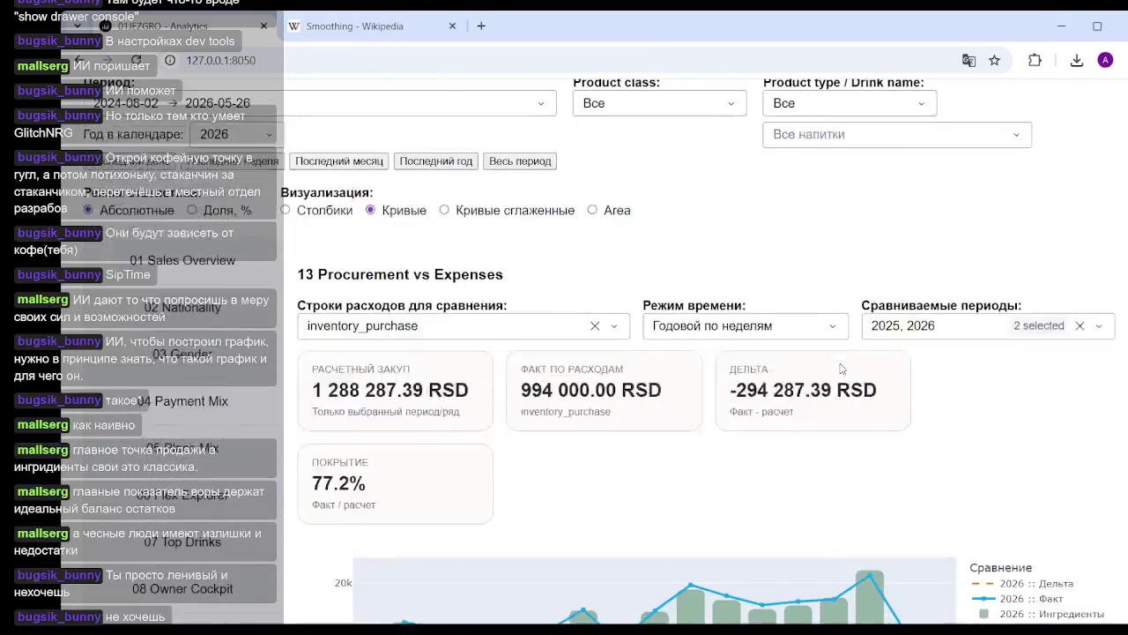
Set Режим времени to Сквозной по месяцам so the periods become Весь период
scroll(842, 369, down, 2)
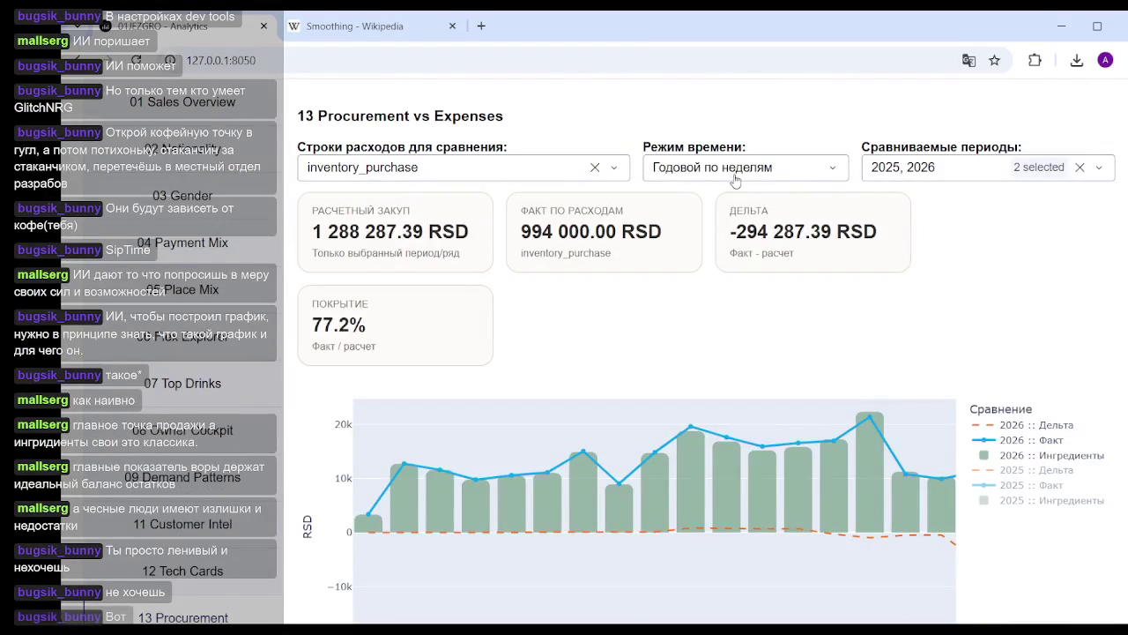
click(789, 168)
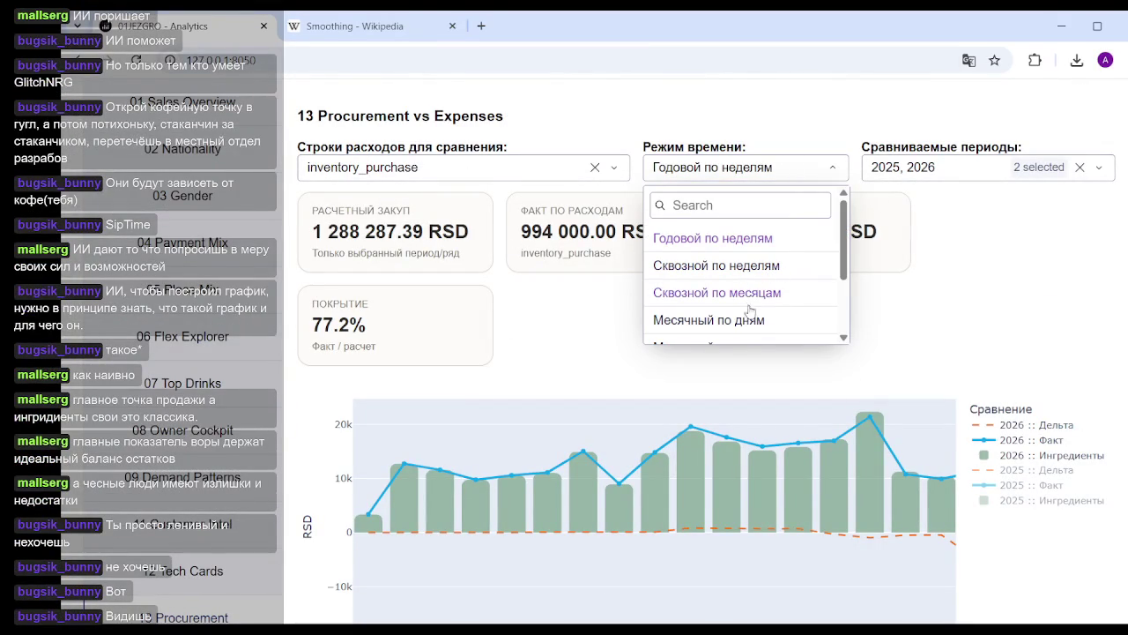
click(745, 294)
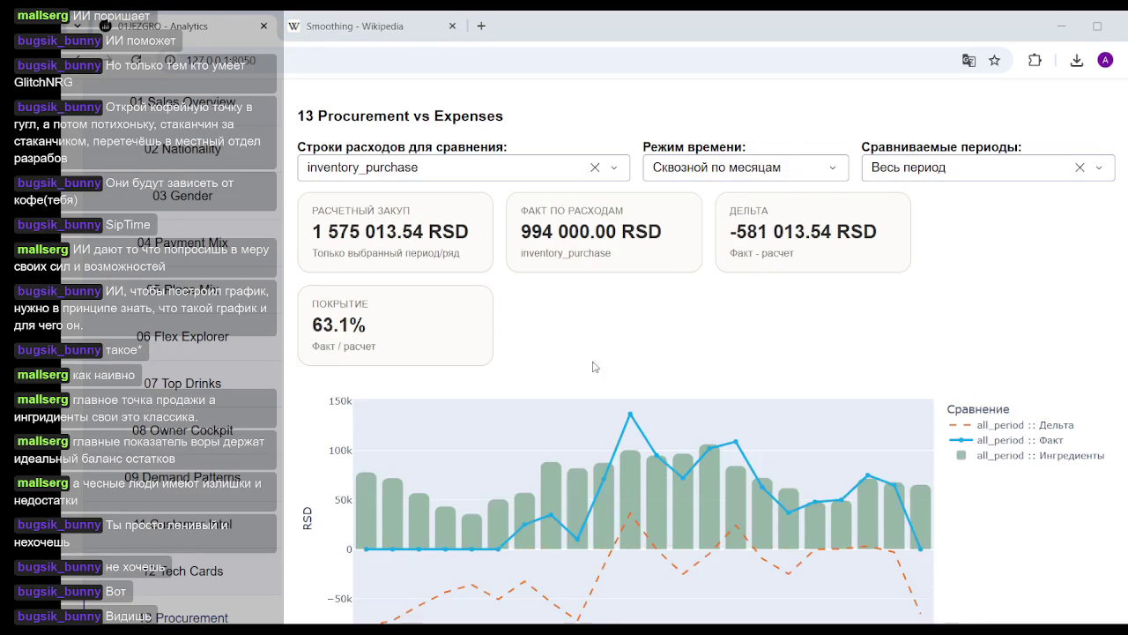
click(800, 26)
mouse_move(793, 494)
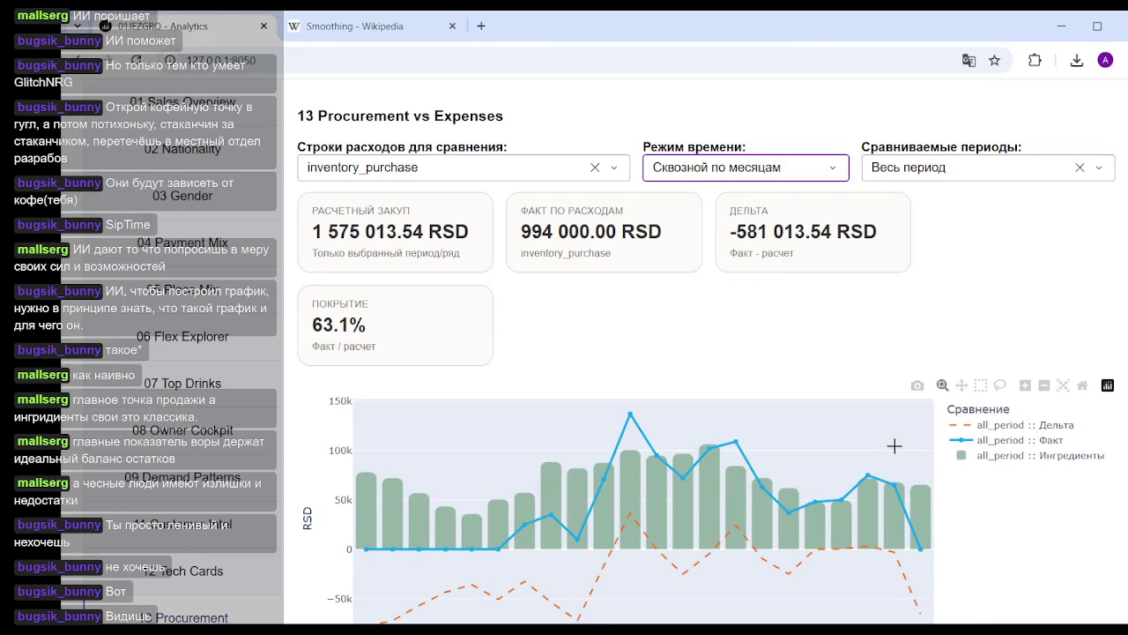
scroll(838, 480, down, 2)
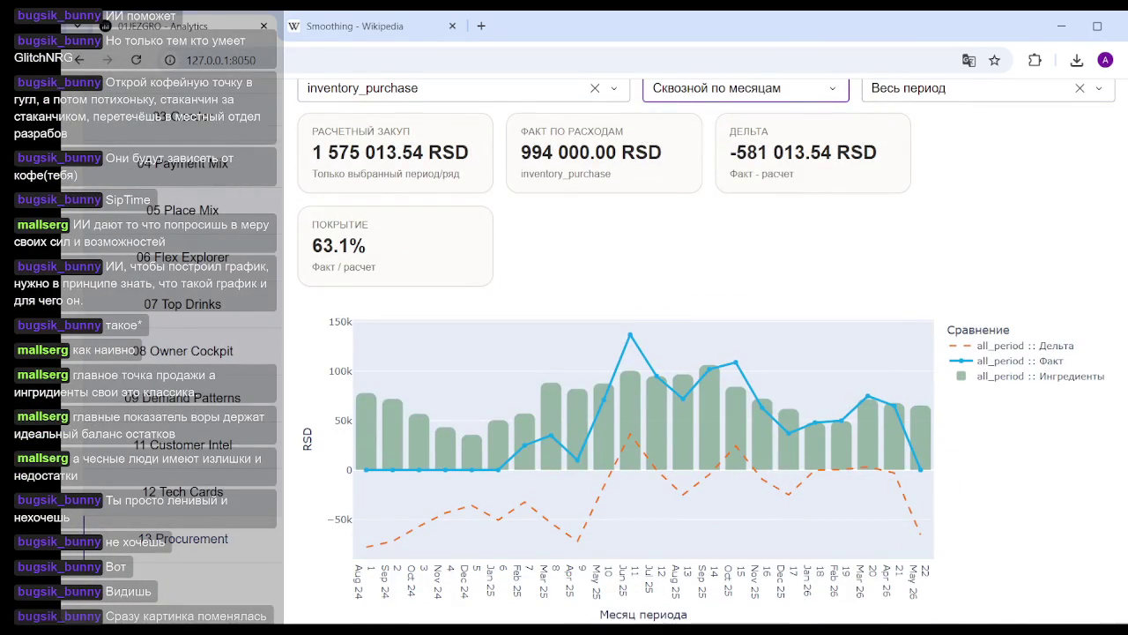
key(alt+Tab)
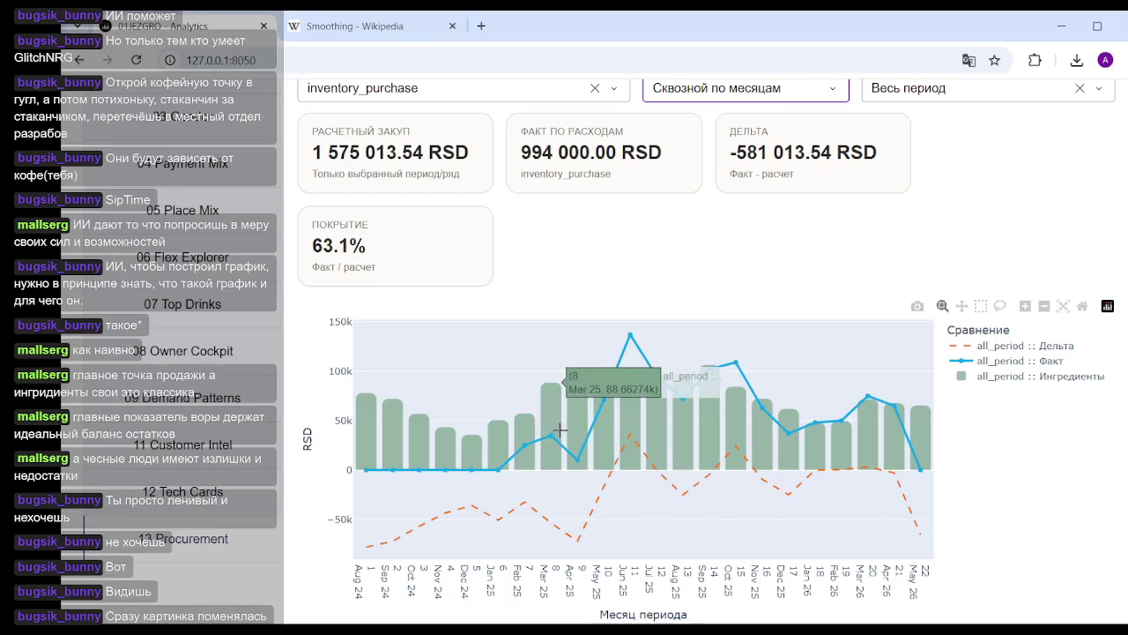
scroll(539, 436, down, 1)
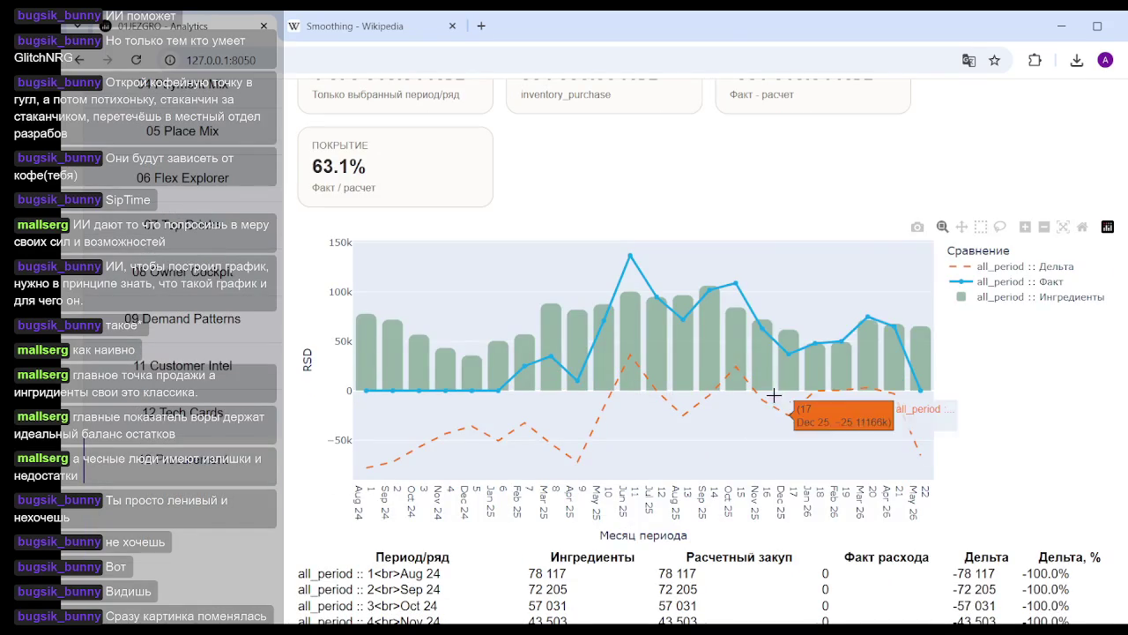
Highlight table rows Feb 26–Apr 26 from the Дельта, % column to Факт расхода
scroll(950, 563, down, 4)
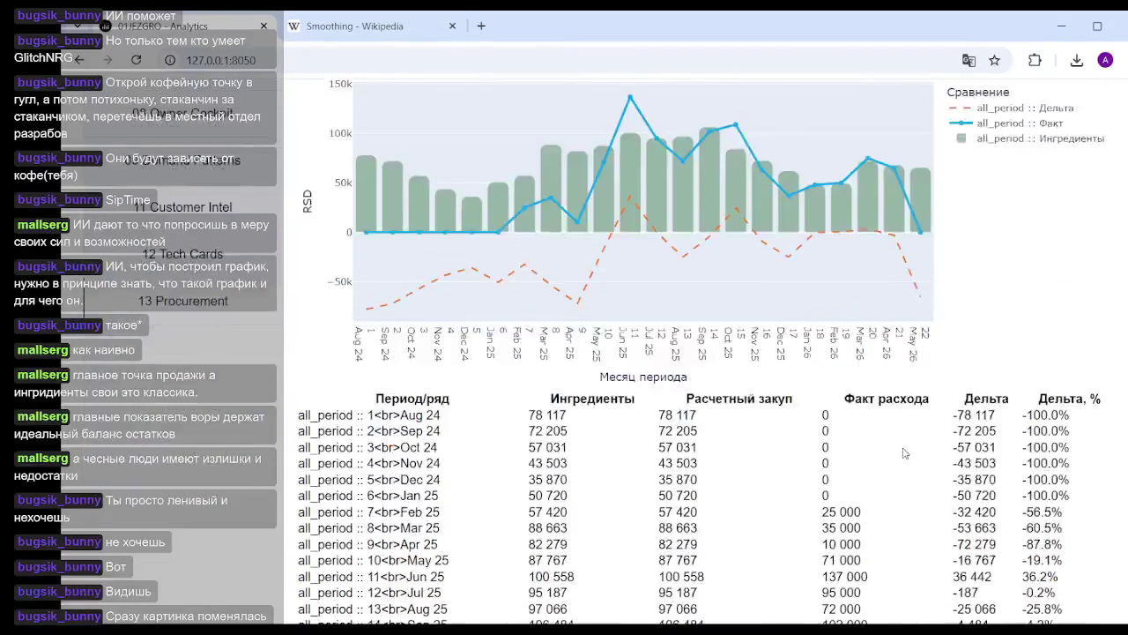
scroll(952, 388, up, 1)
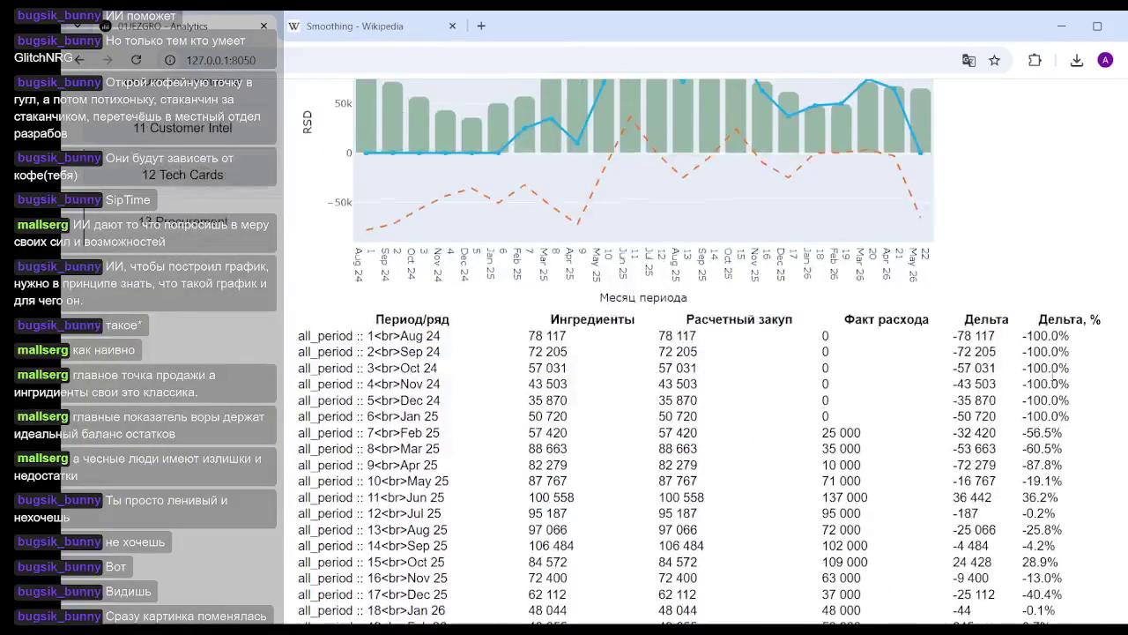
scroll(974, 345, up, 1)
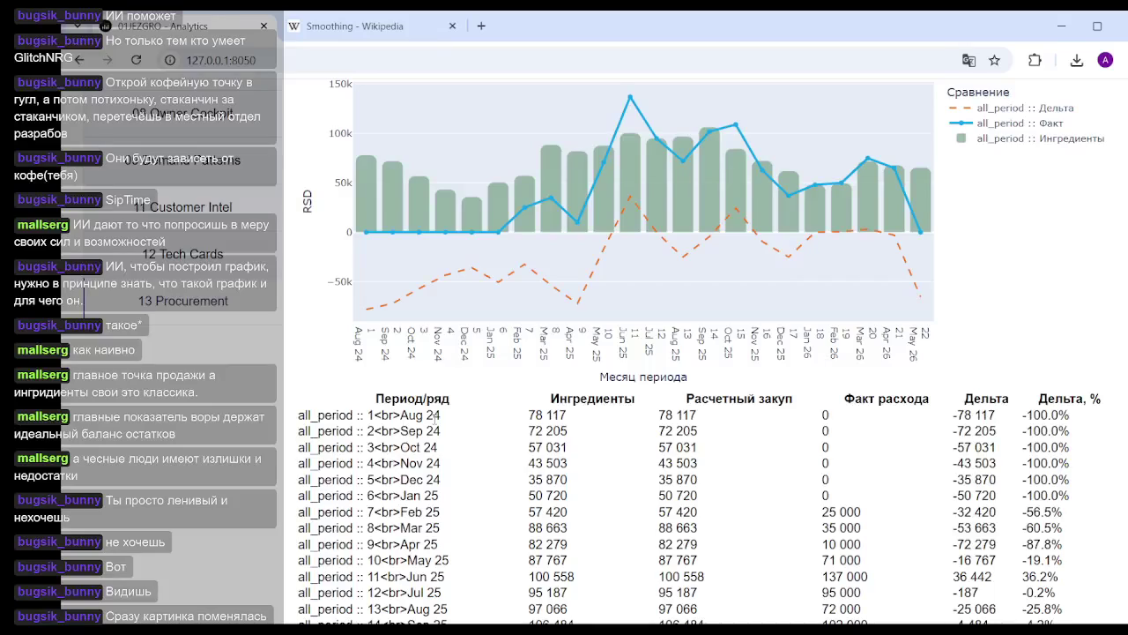
scroll(502, 432, down, 2)
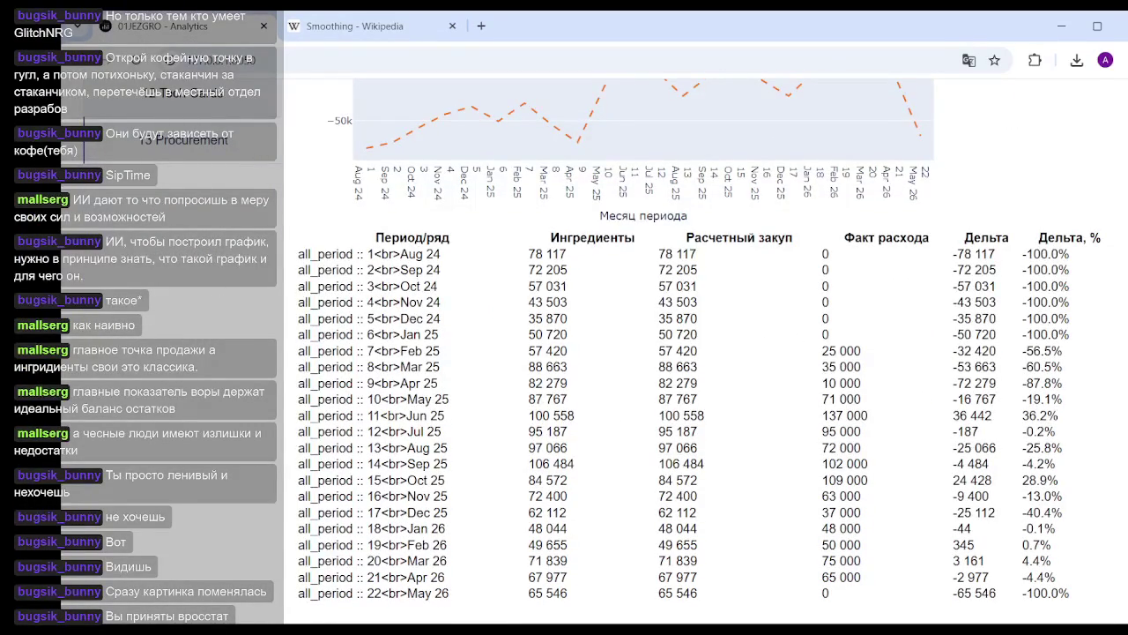
drag(1060, 577, 921, 535)
click(1070, 578)
drag(1071, 577, 842, 527)
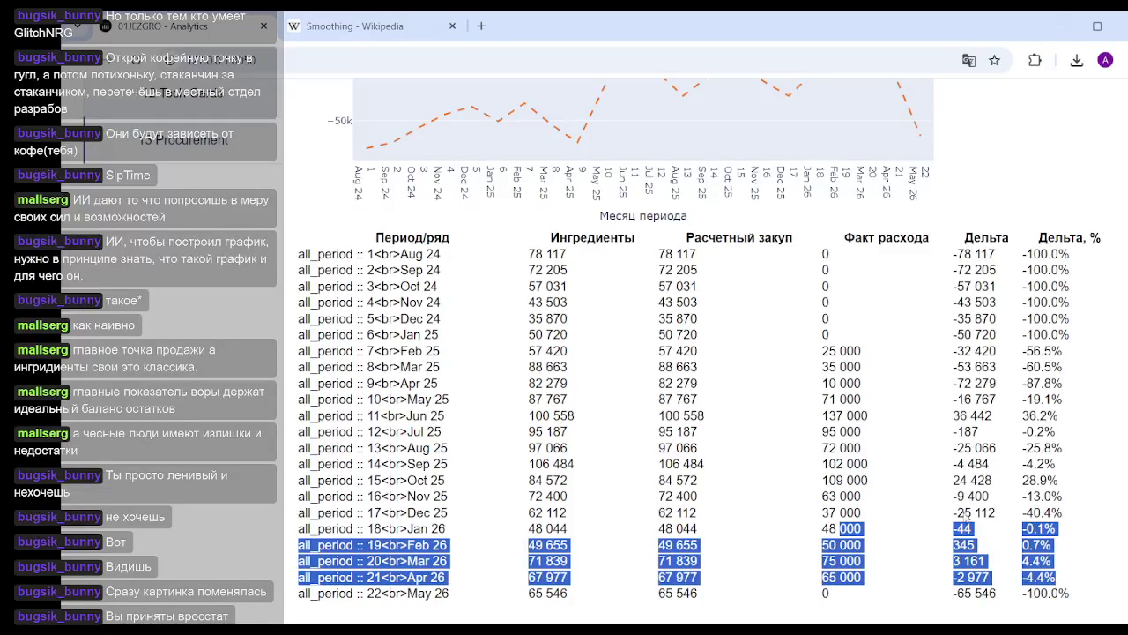
scroll(471, 522, up, 1)
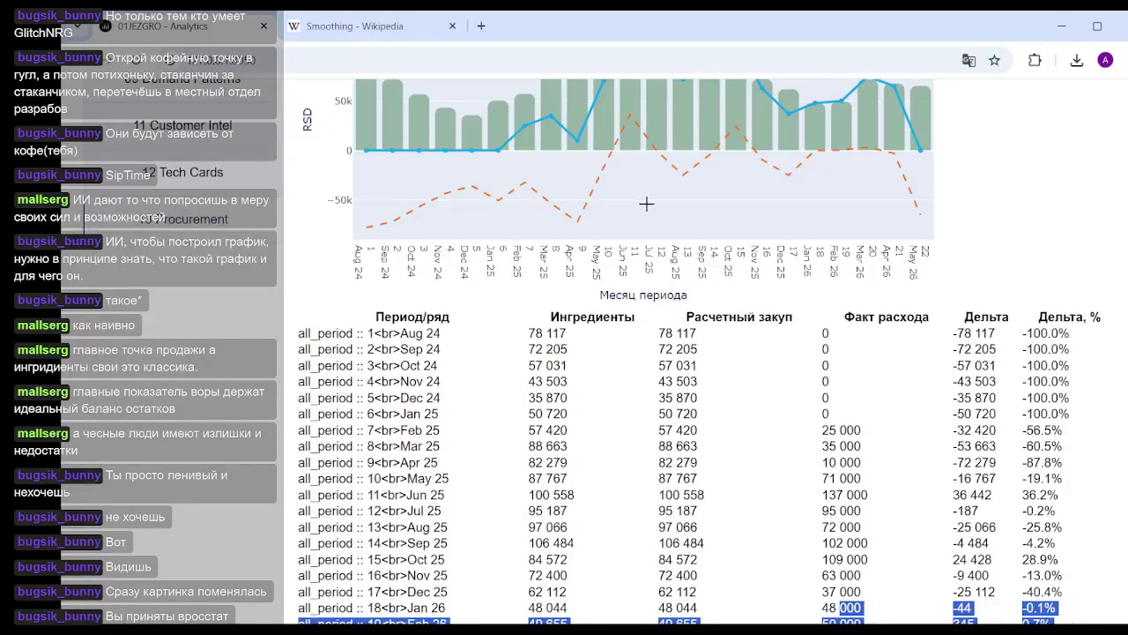
scroll(621, 218, up, 1)
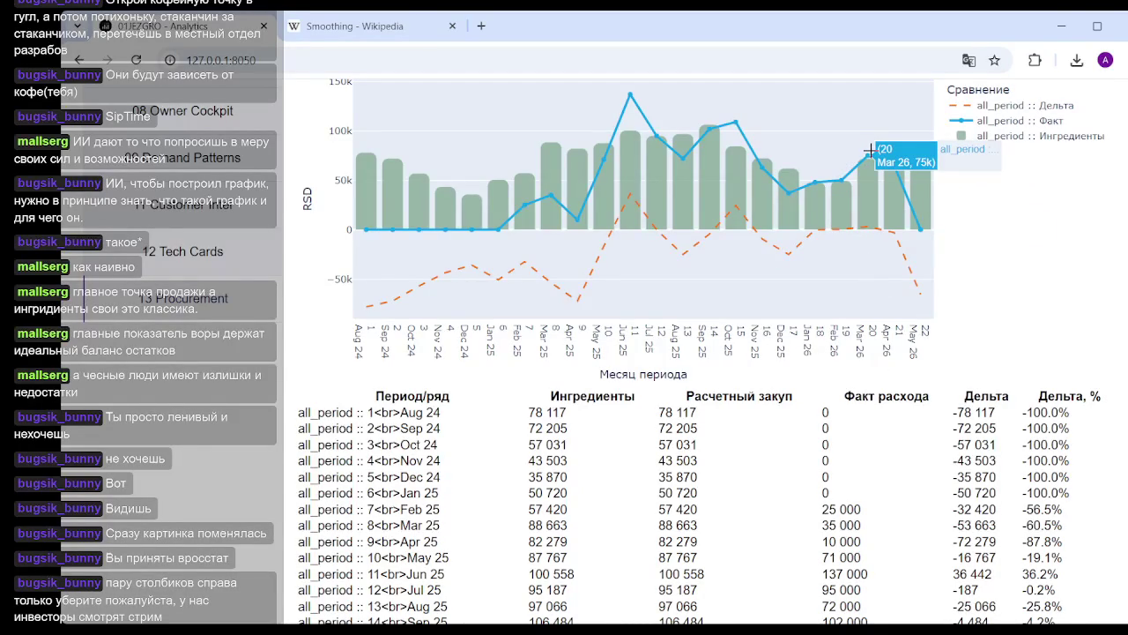
scroll(870, 152, down, 2)
drag(839, 528, 1062, 577)
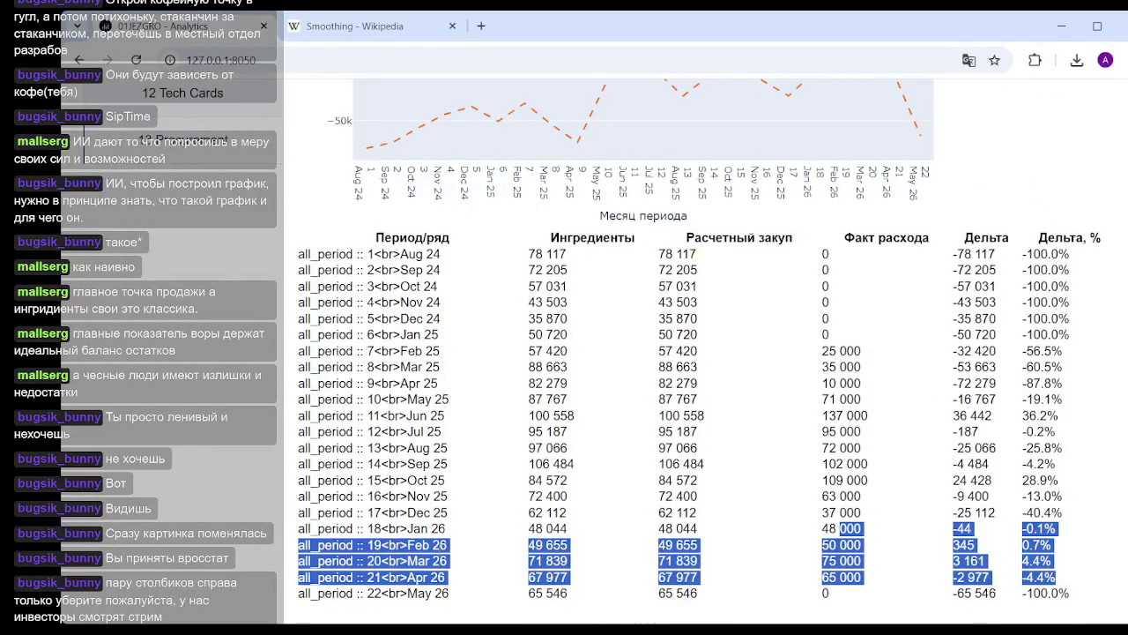
drag(1061, 560, 820, 561)
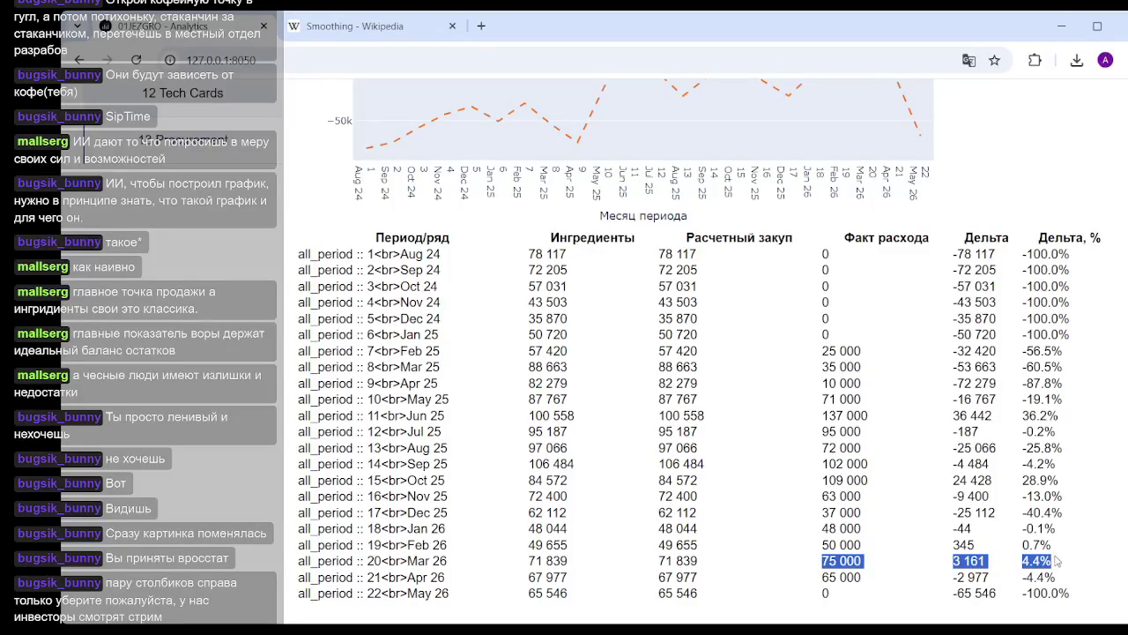
drag(1067, 577, 727, 587)
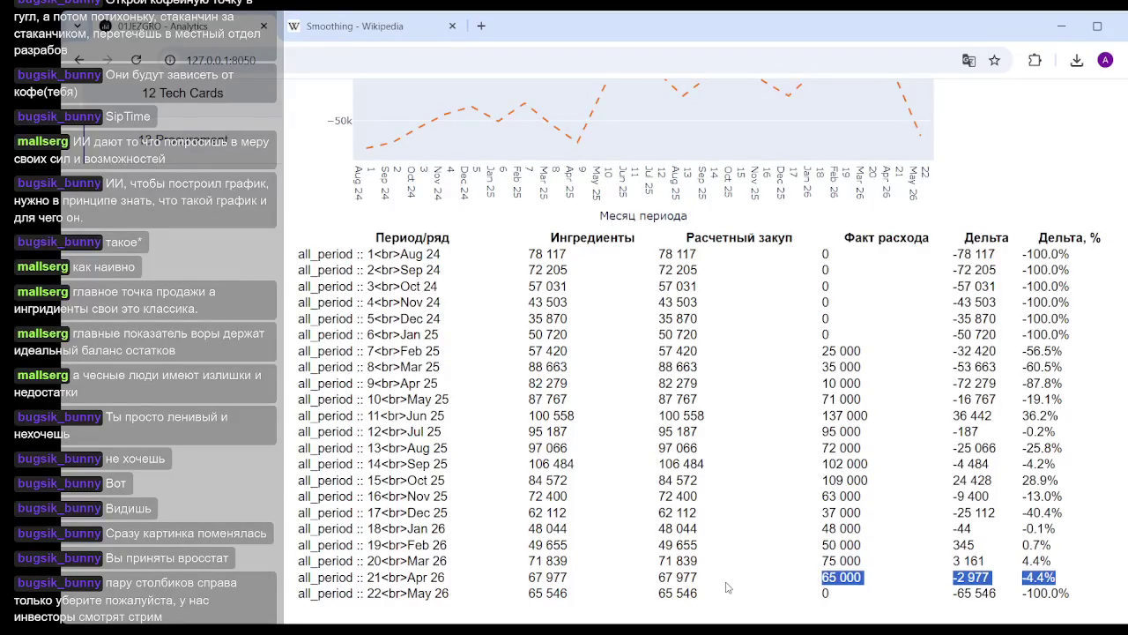
scroll(745, 503, up, 3)
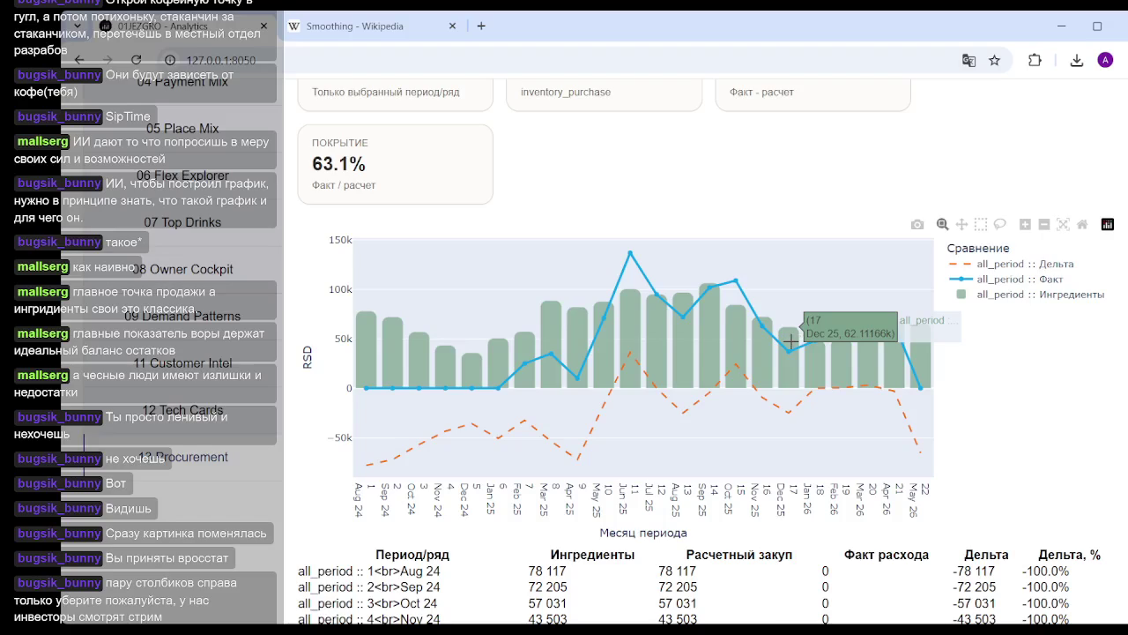
scroll(792, 340, down, 5)
scroll(796, 335, up, 4)
scroll(796, 335, down, 3)
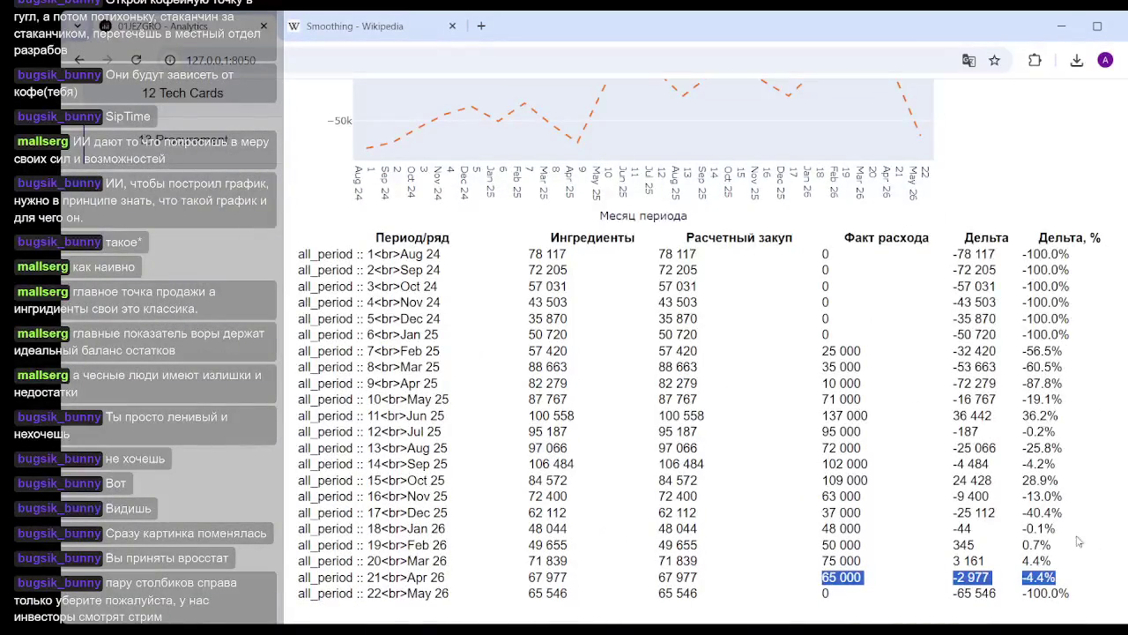
scroll(882, 493, up, 5)
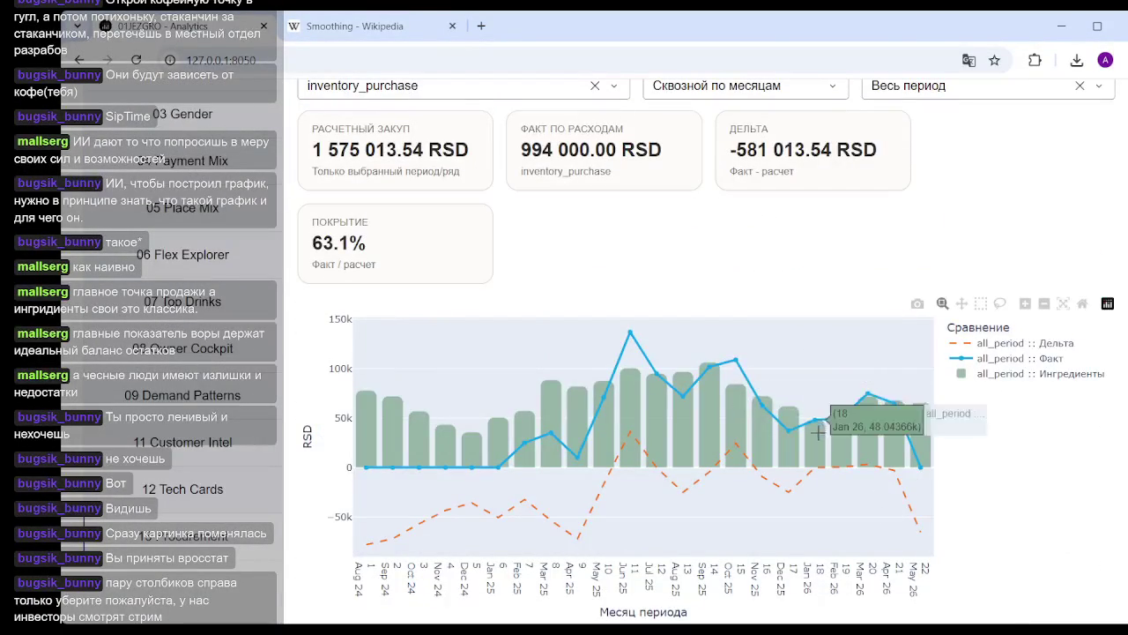
mouse_move(735, 358)
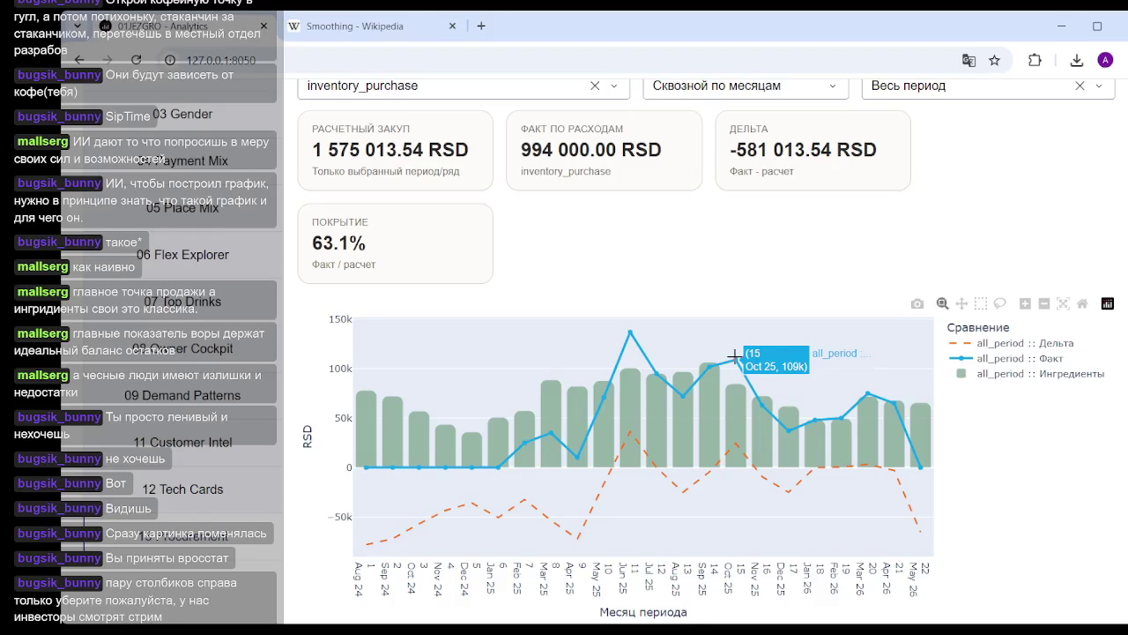
scroll(735, 356, down, 5)
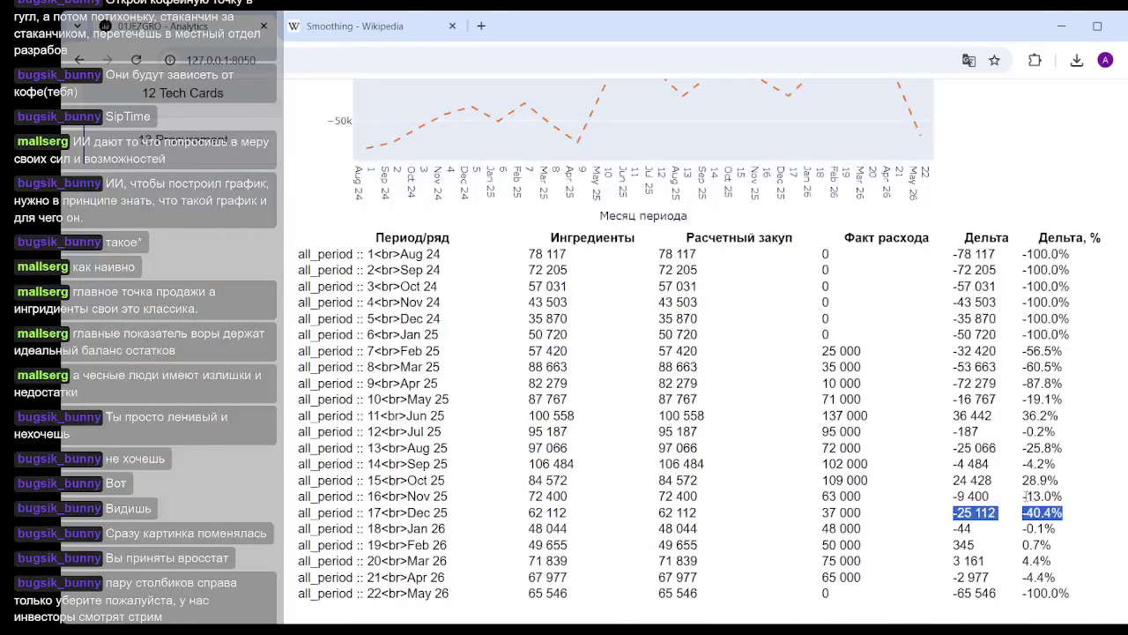
drag(1061, 481, 877, 484)
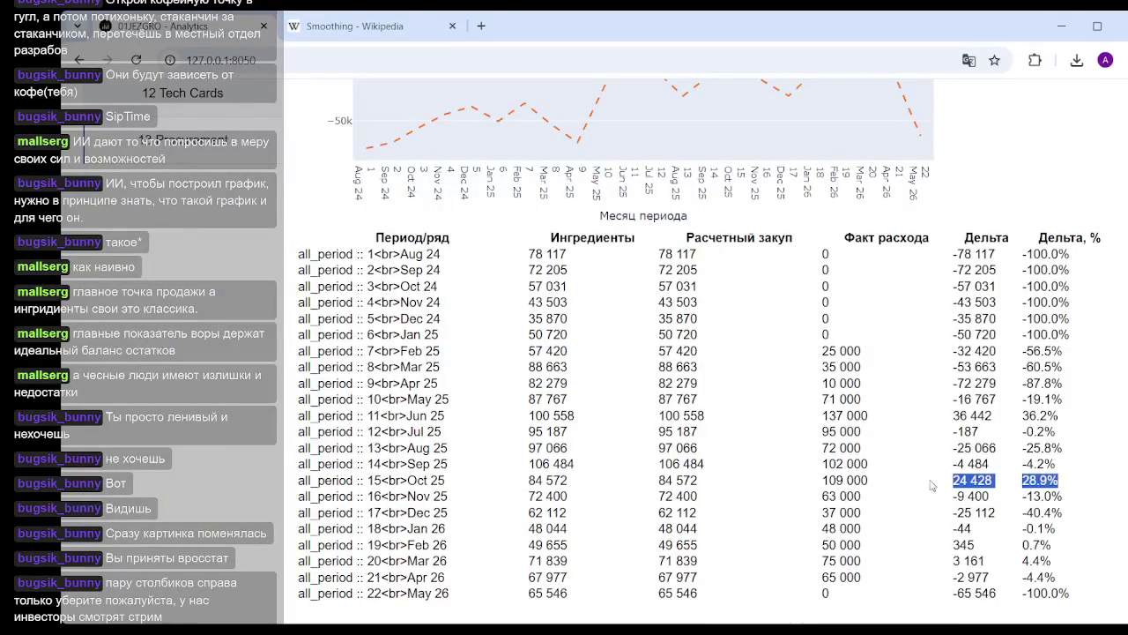
drag(1068, 513, 924, 512)
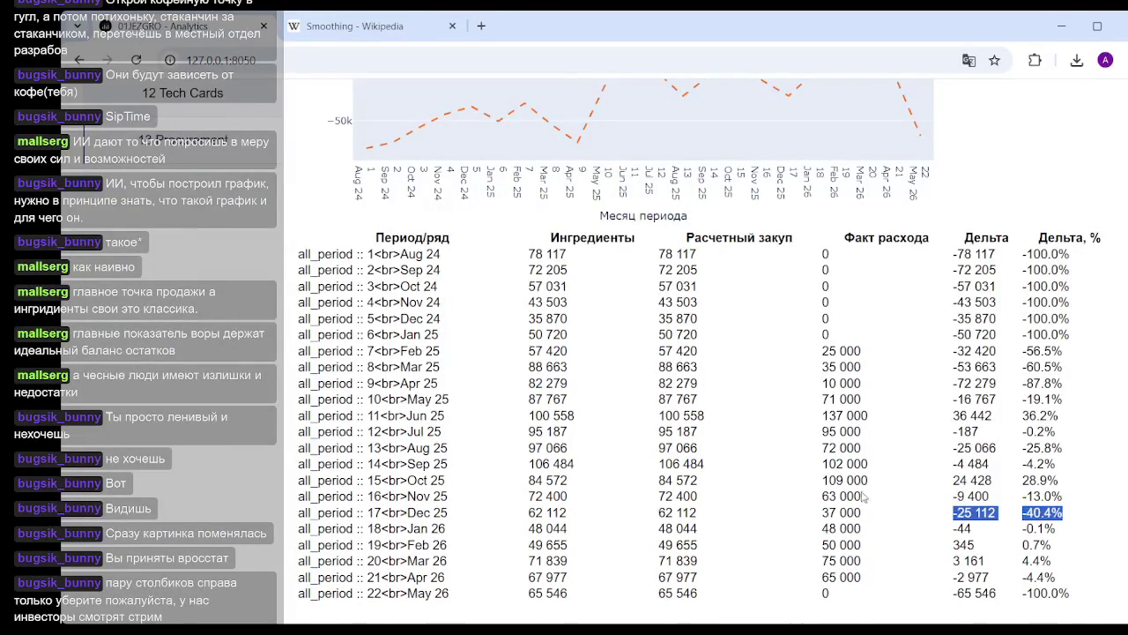
scroll(684, 351, up, 4)
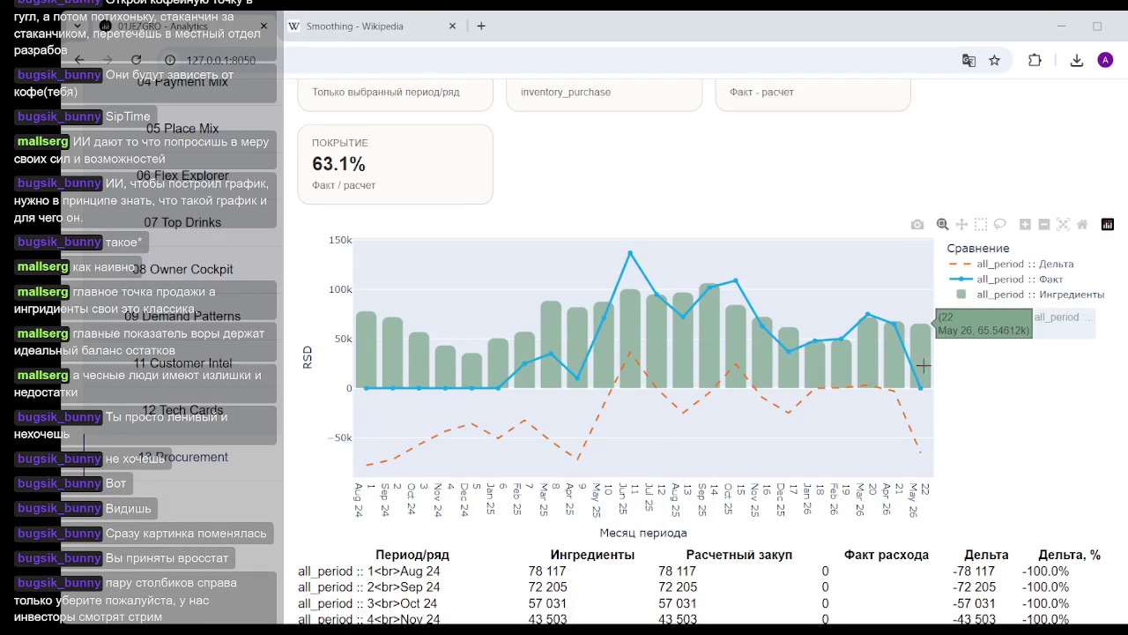
click(1049, 287)
click(1048, 287)
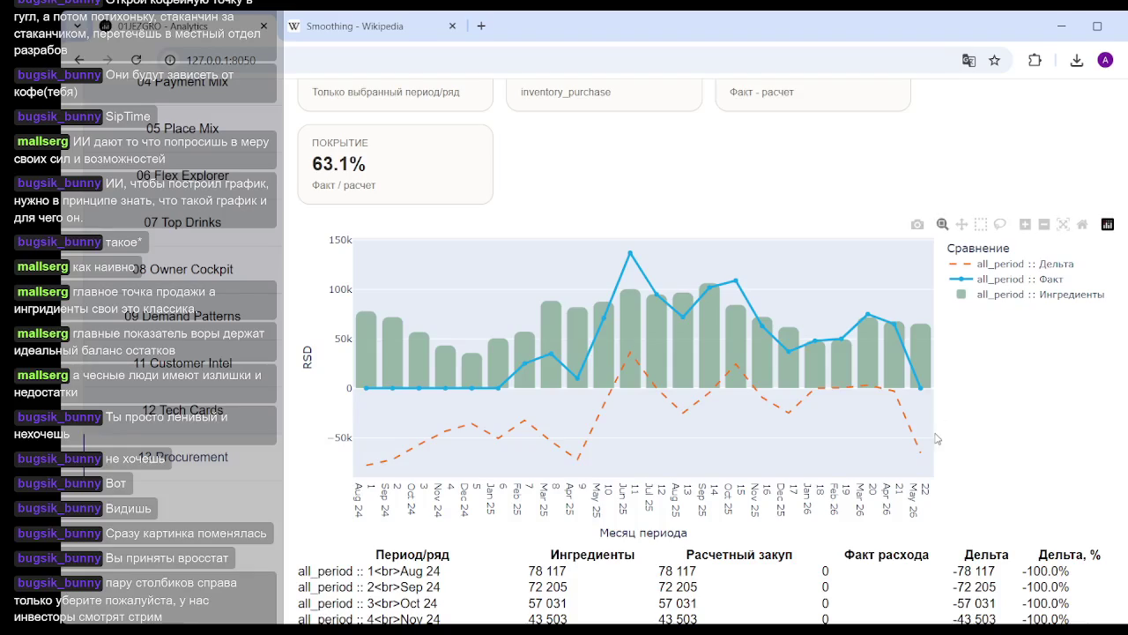
scroll(936, 438, down, 1)
scroll(936, 438, down, 3)
scroll(936, 438, down, 2)
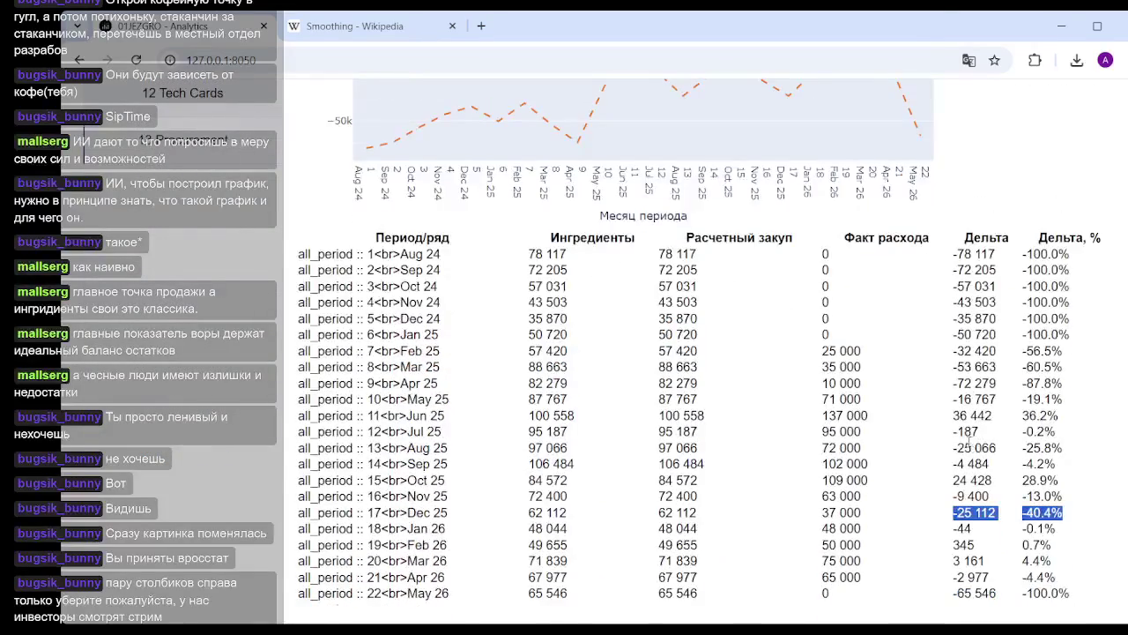
scroll(967, 440, up, 4)
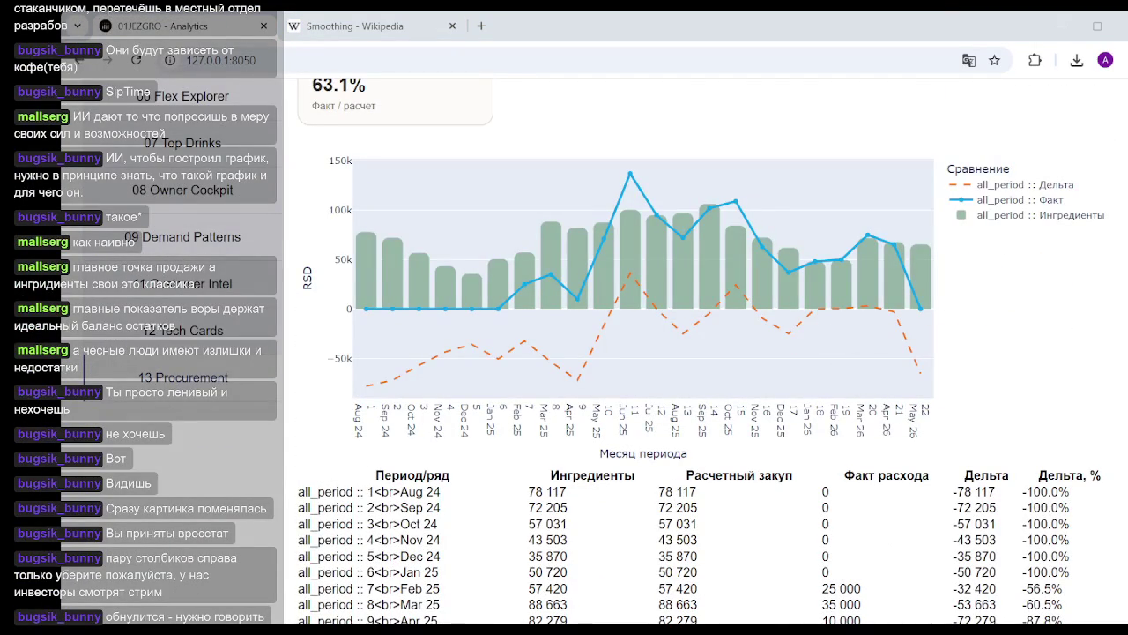
mouse_move(1000, 379)
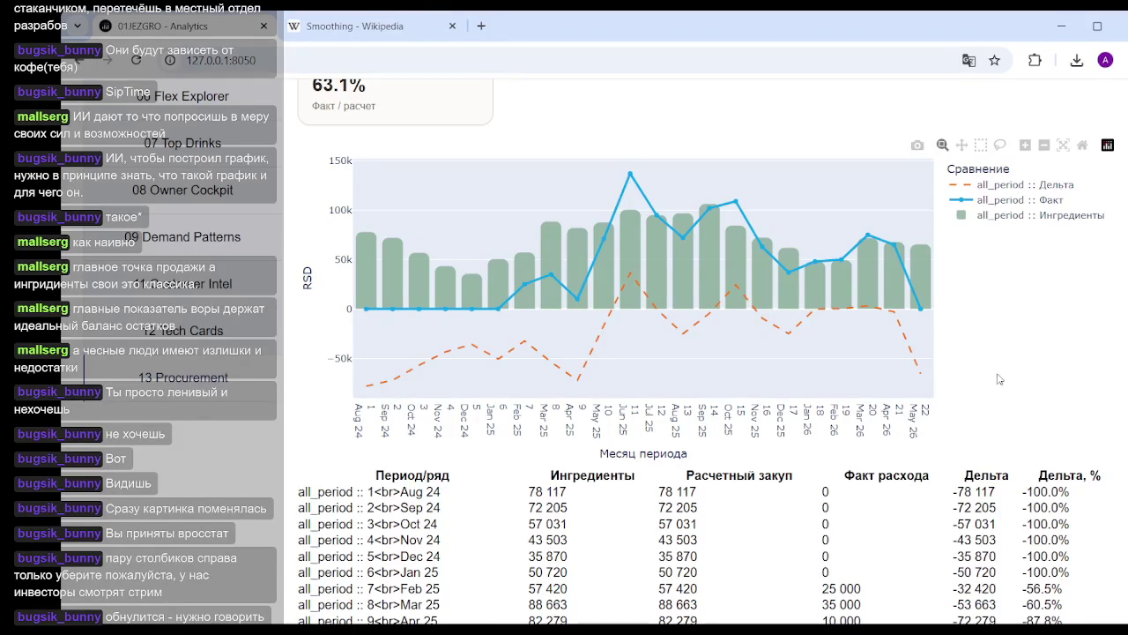
scroll(913, 305, up, 1)
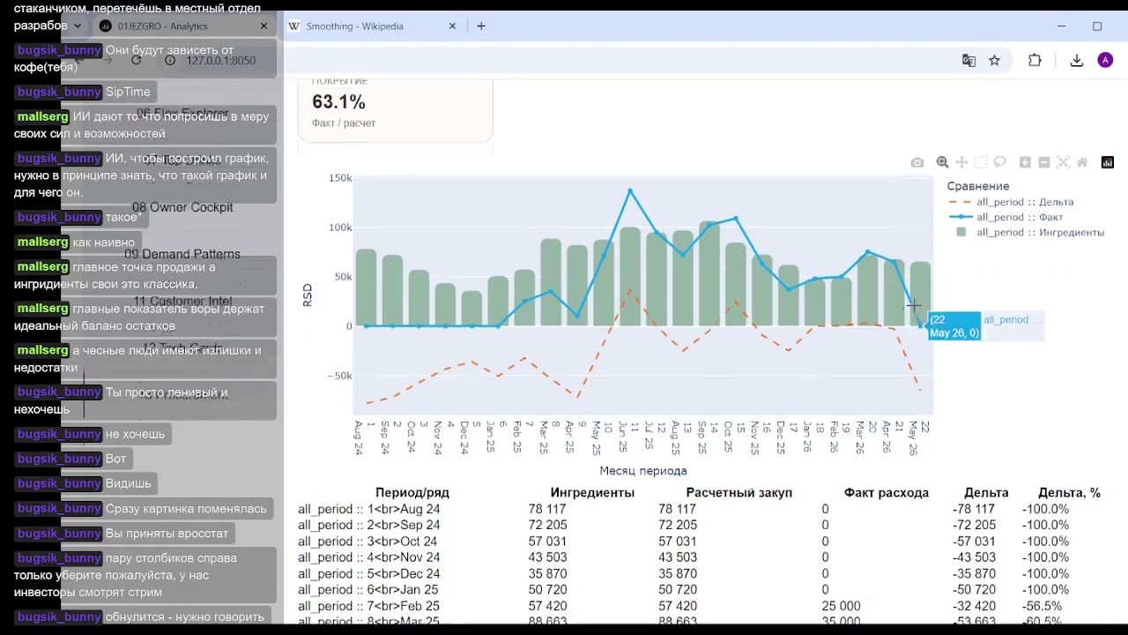
scroll(913, 305, up, 1)
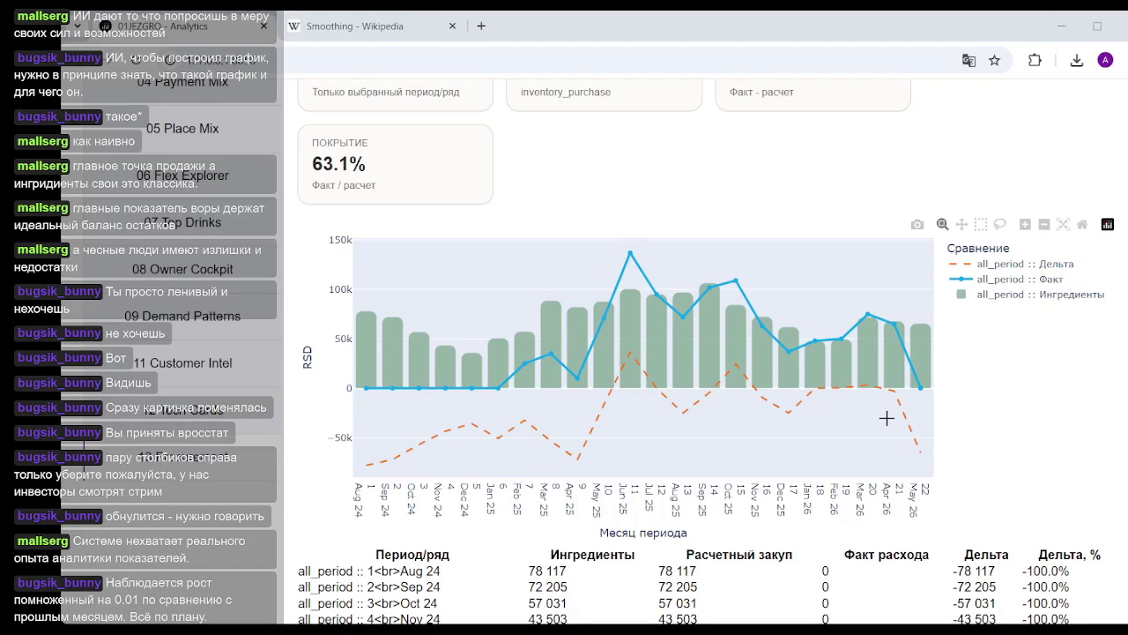
mouse_move(836, 389)
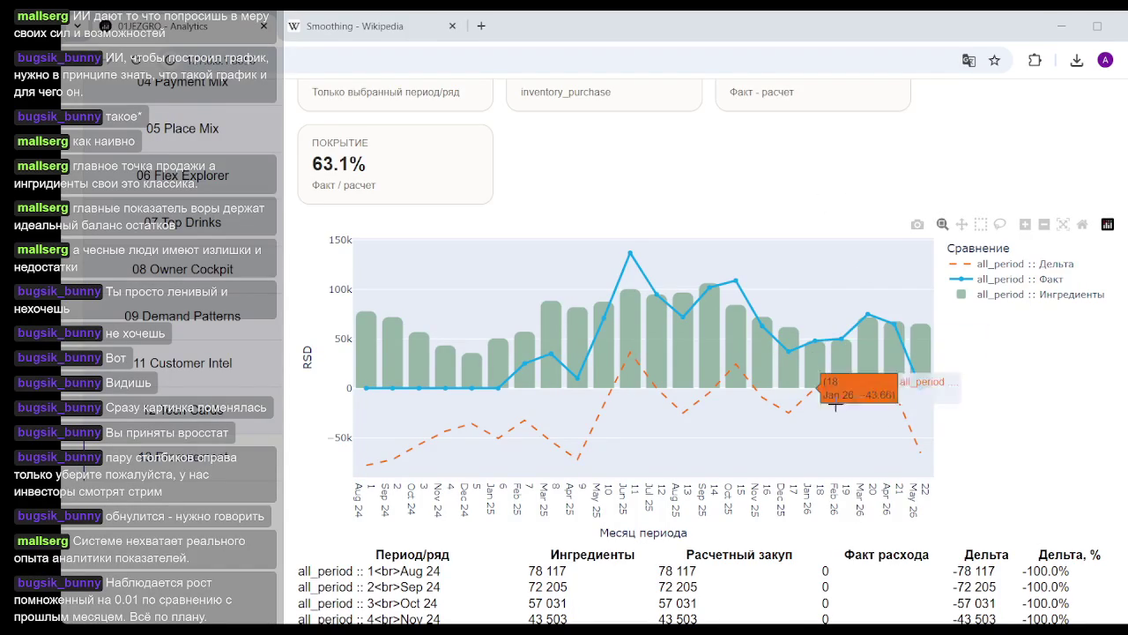
scroll(1004, 319, down, 3)
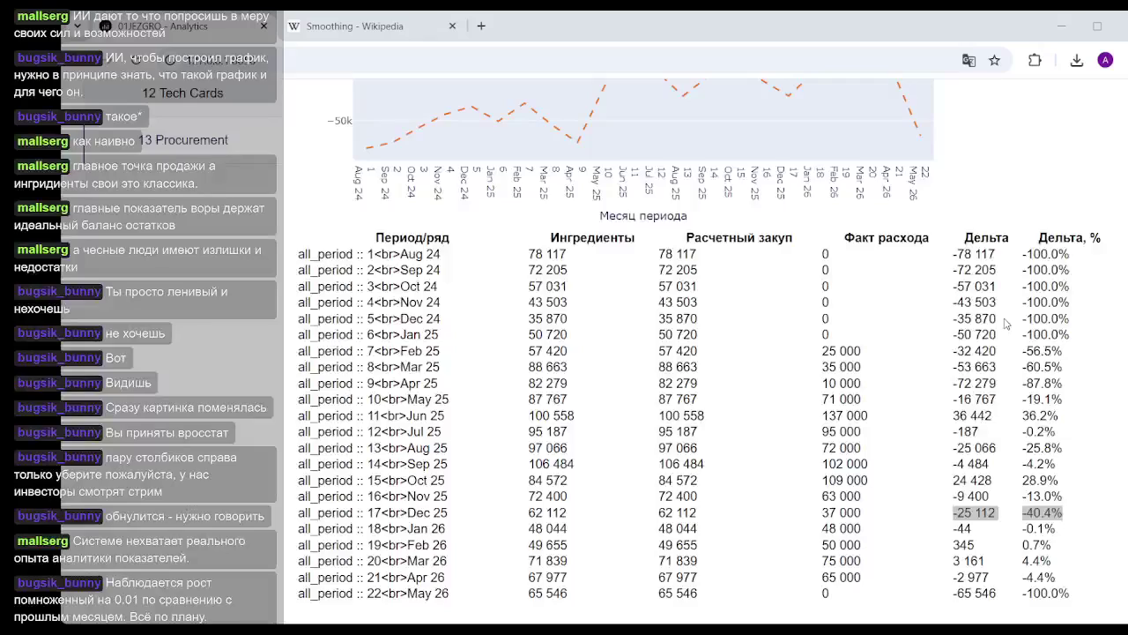
scroll(1005, 324, up, 5)
scroll(982, 323, down, 2)
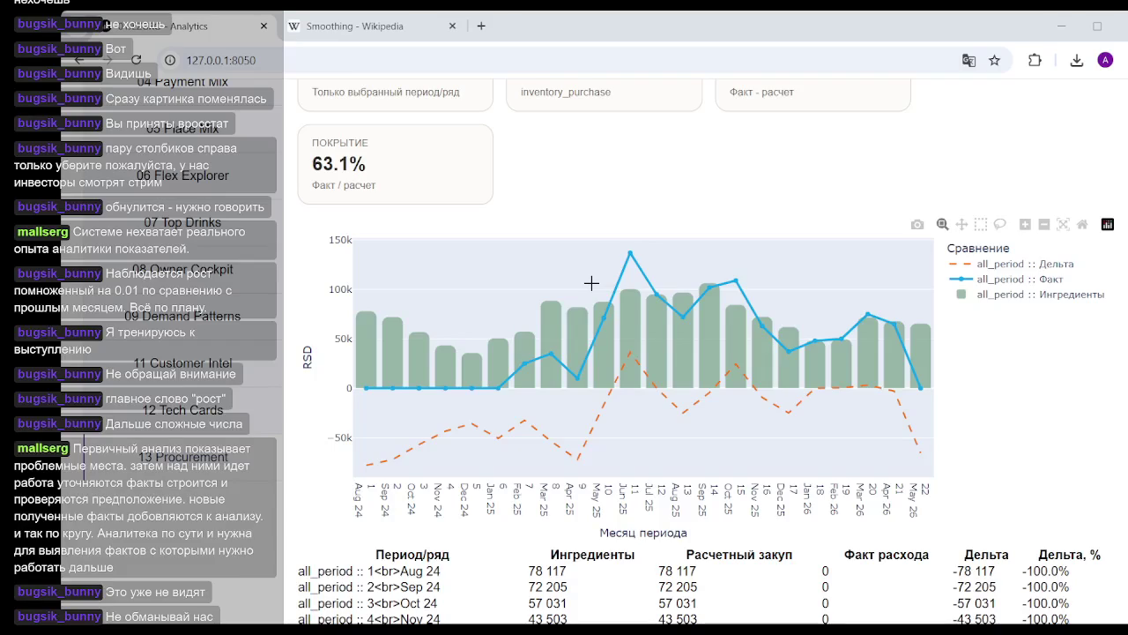
Box-zoom the monthly comparison chart to span Jun 25 through Apr 26
mouse_move(613, 274)
mouse_move(630, 253)
mouse_move(612, 274)
mouse_down()
mouse_move(899, 289)
mouse_move(907, 275)
mouse_up()
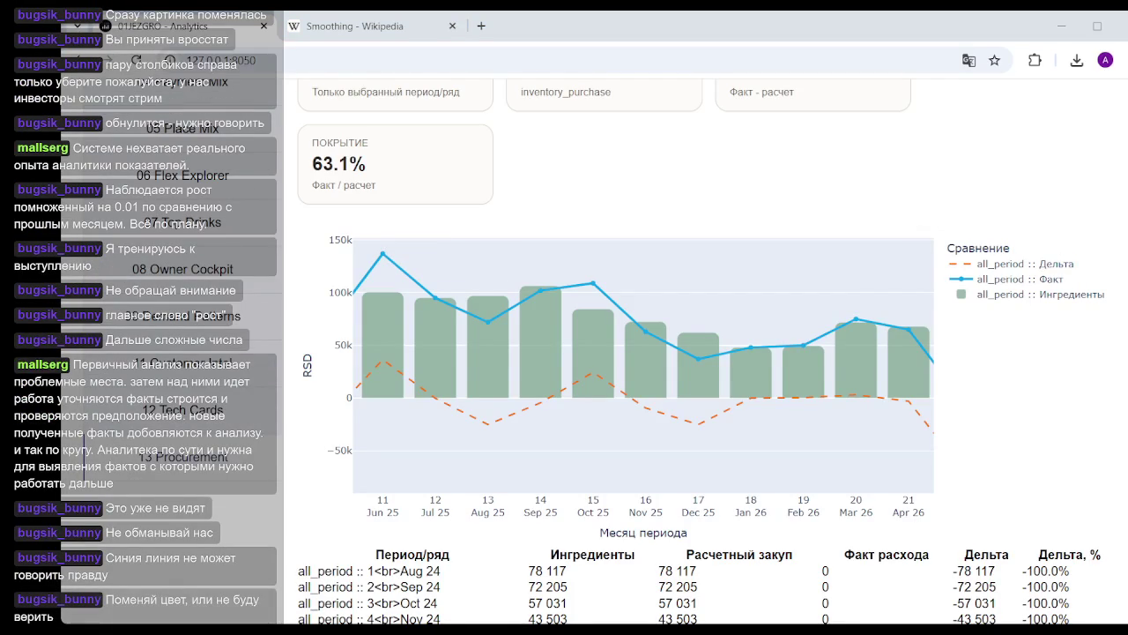
click(574, 31)
mouse_move(698, 423)
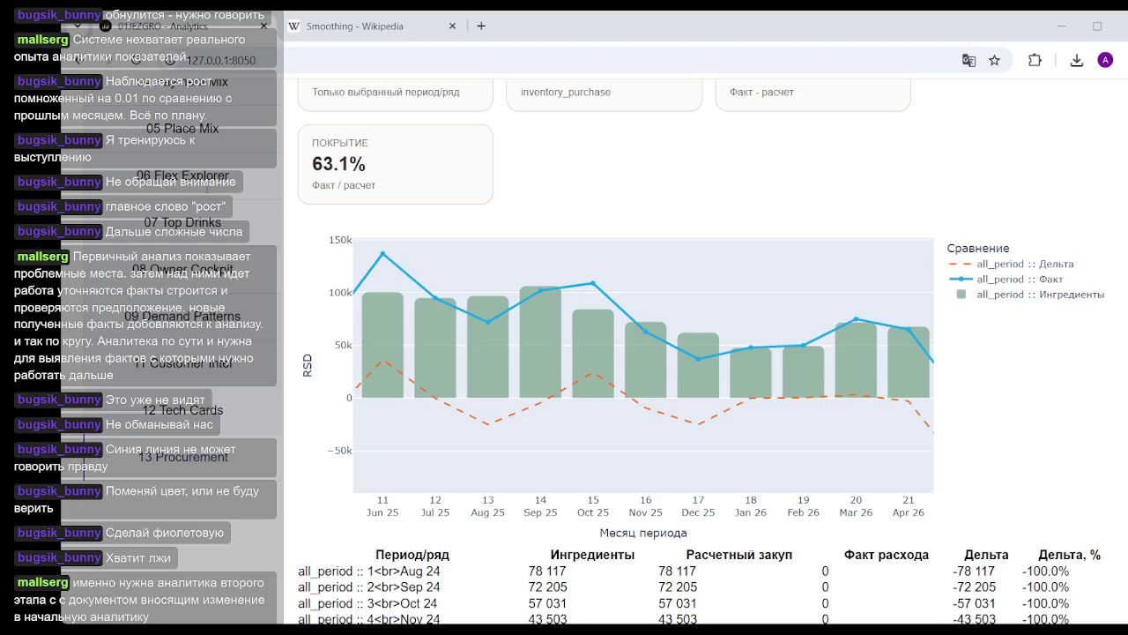
mouse_move(663, 408)
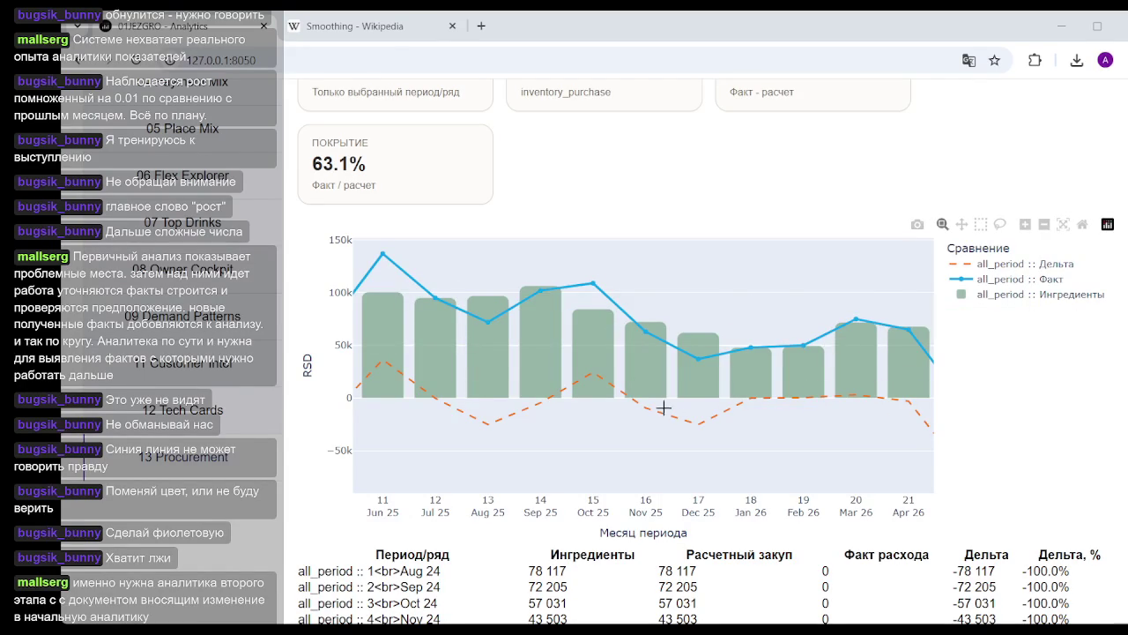
scroll(538, 419, up, 5)
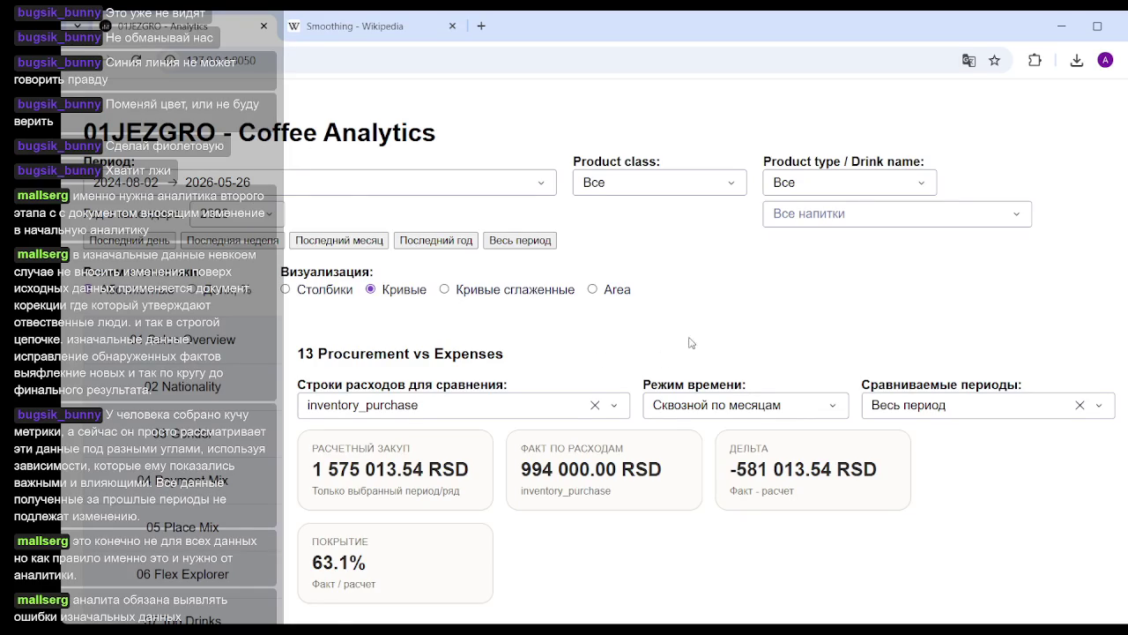
Set the period start date to June 1, 2025
scroll(704, 324, down, 3)
scroll(693, 355, up, 3)
scroll(572, 397, down, 2)
scroll(531, 429, down, 2)
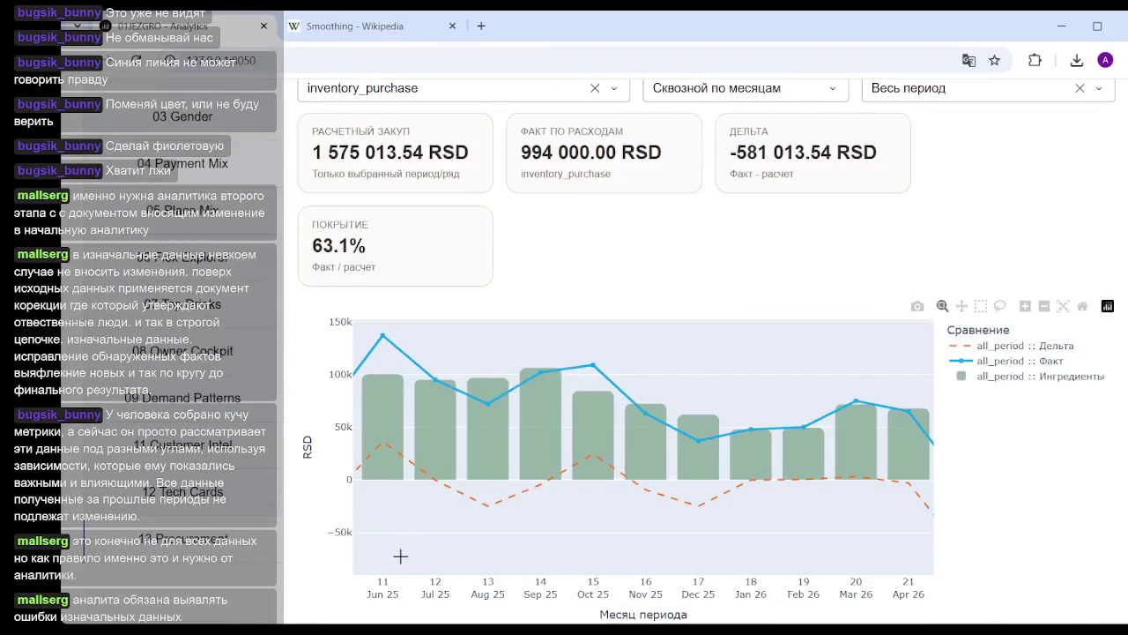
scroll(387, 242, up, 2)
scroll(384, 236, up, 2)
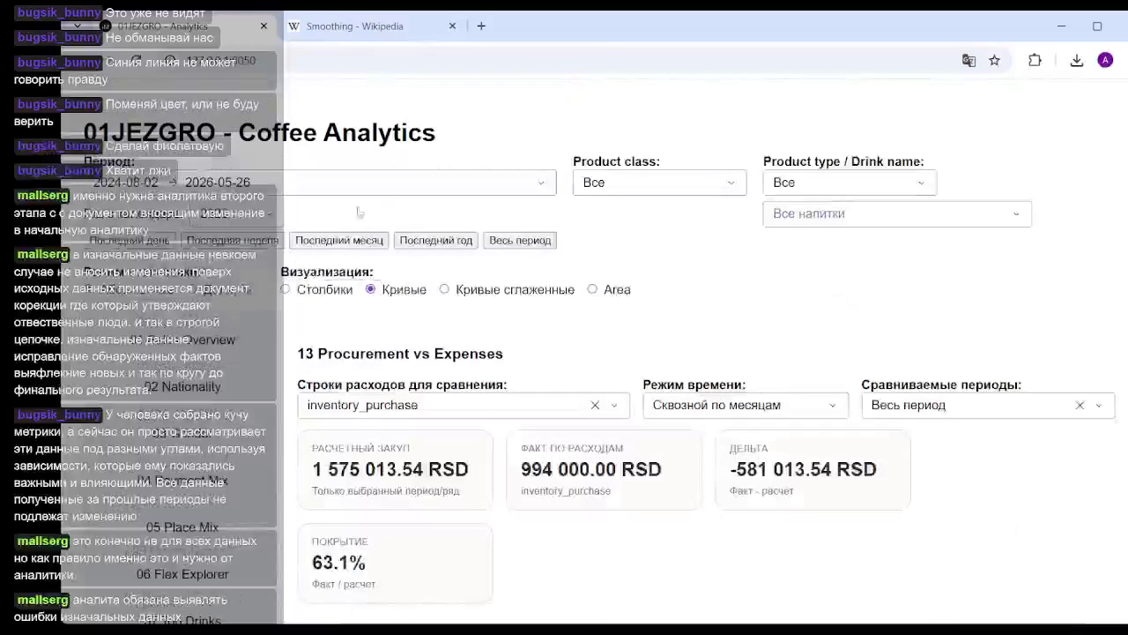
click(166, 182)
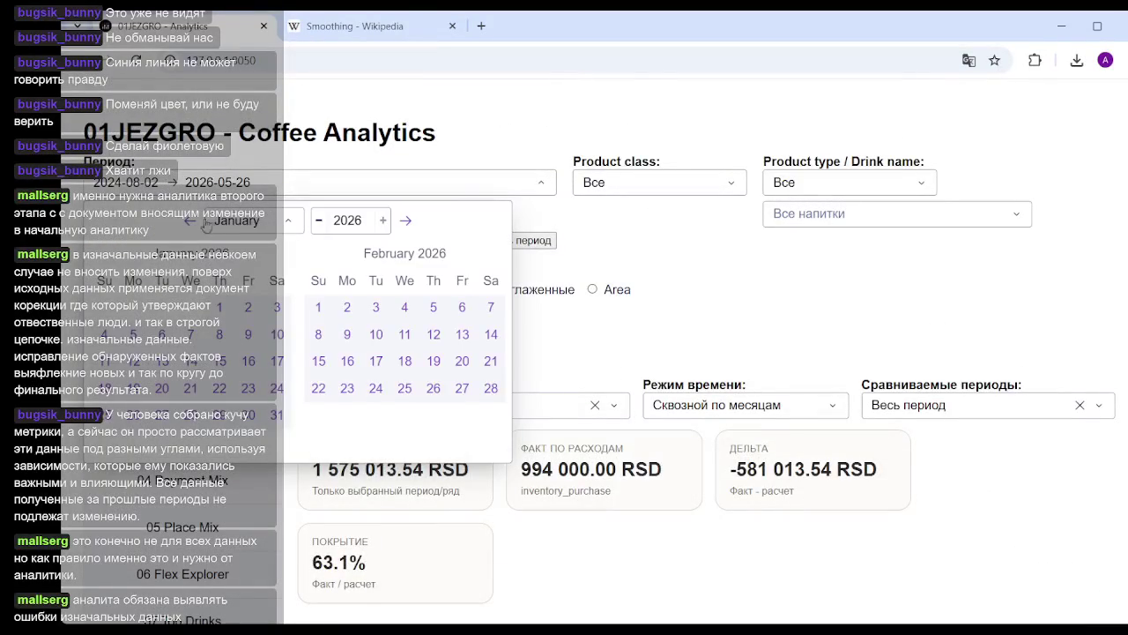
click(190, 224)
click(191, 224)
click(191, 224)
click(190, 224)
click(190, 224)
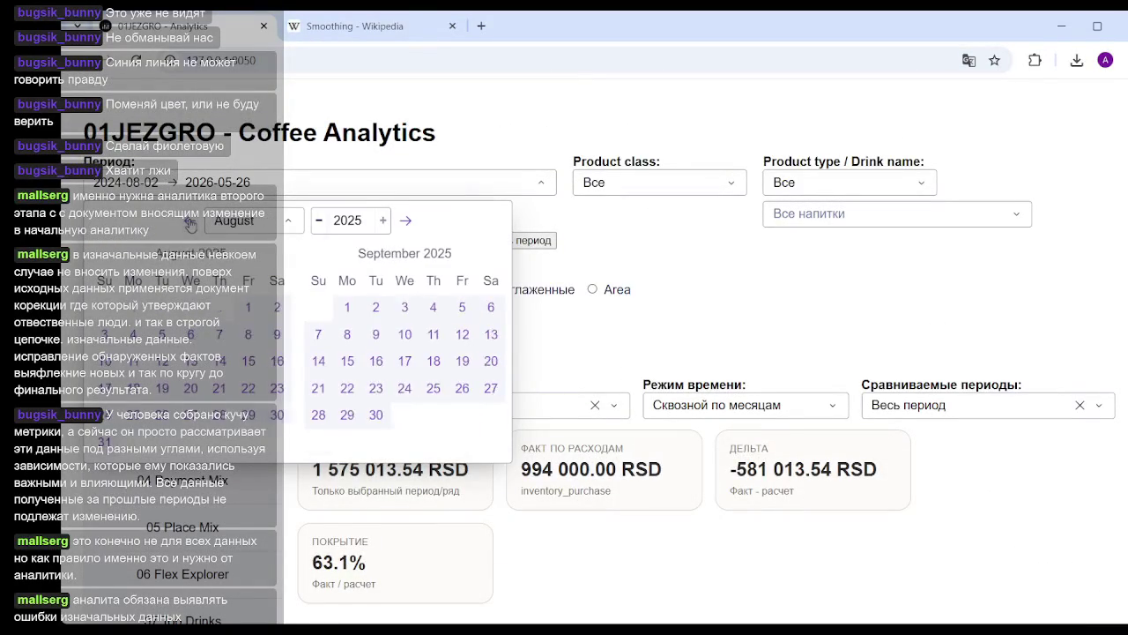
click(190, 224)
click(191, 224)
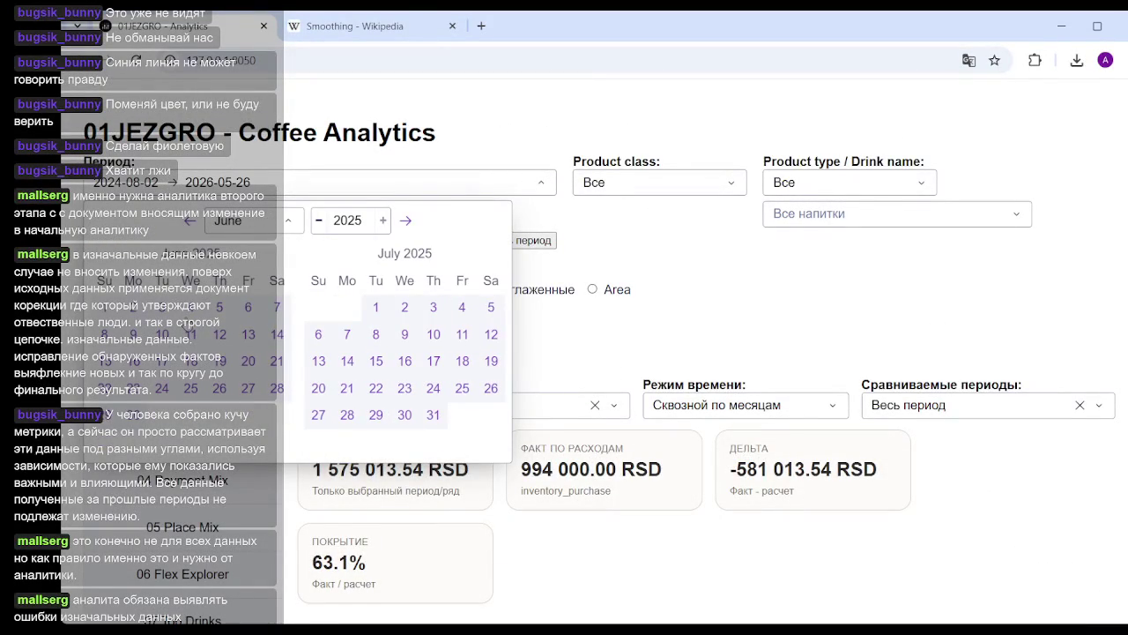
click(104, 309)
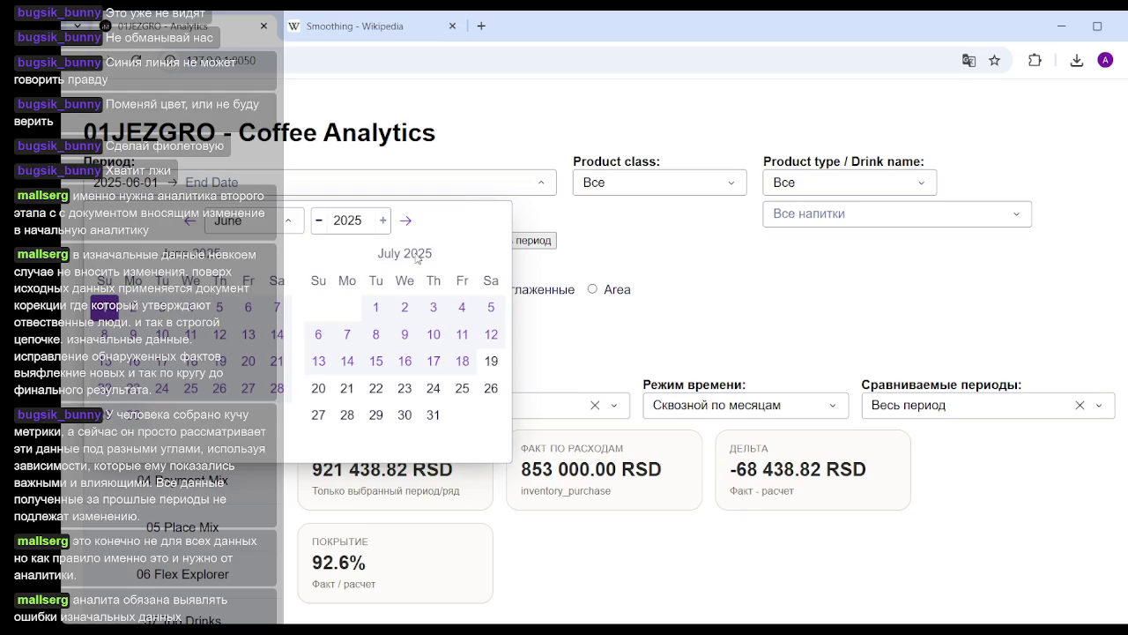
click(727, 279)
Set the period end date to April 30, 2026
scroll(804, 291, down, 3)
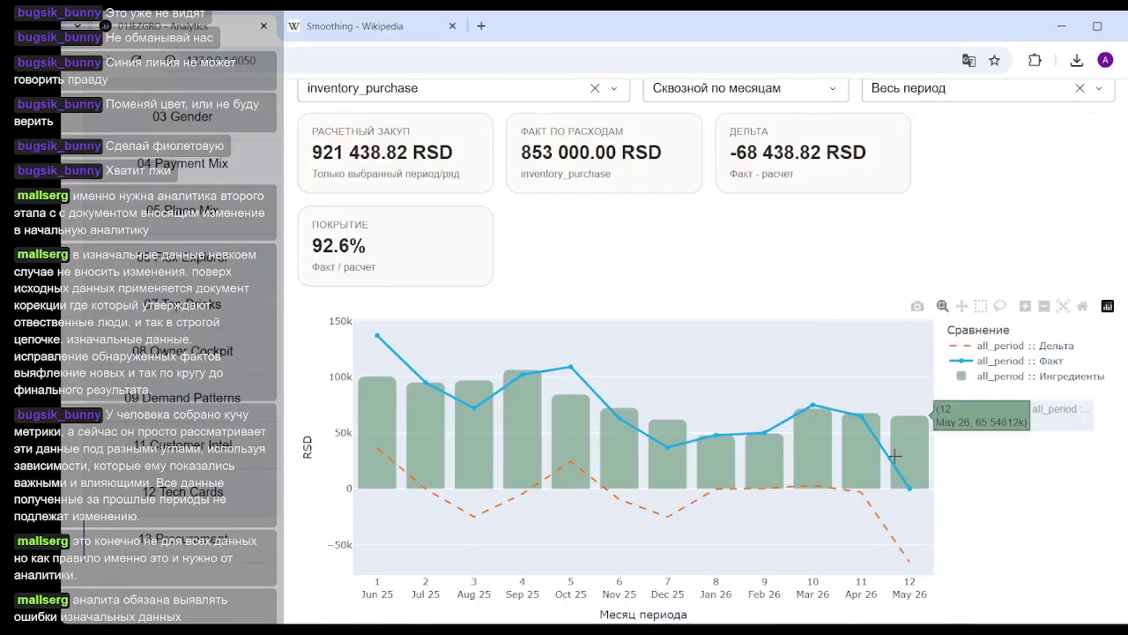
scroll(584, 353, up, 3)
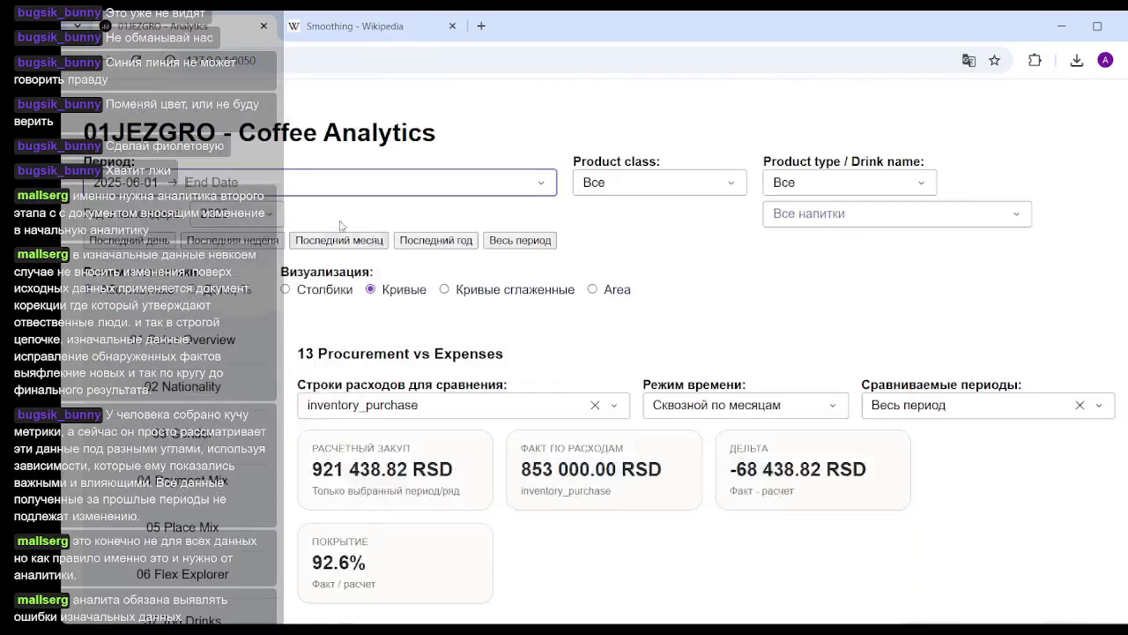
click(255, 182)
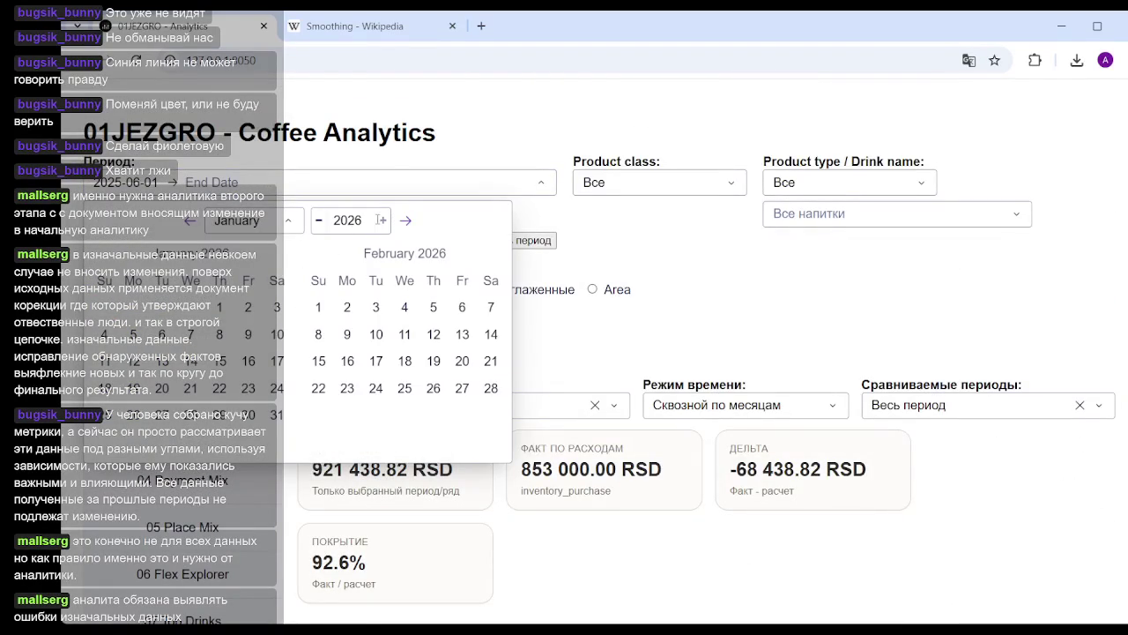
click(407, 222)
click(406, 222)
click(407, 223)
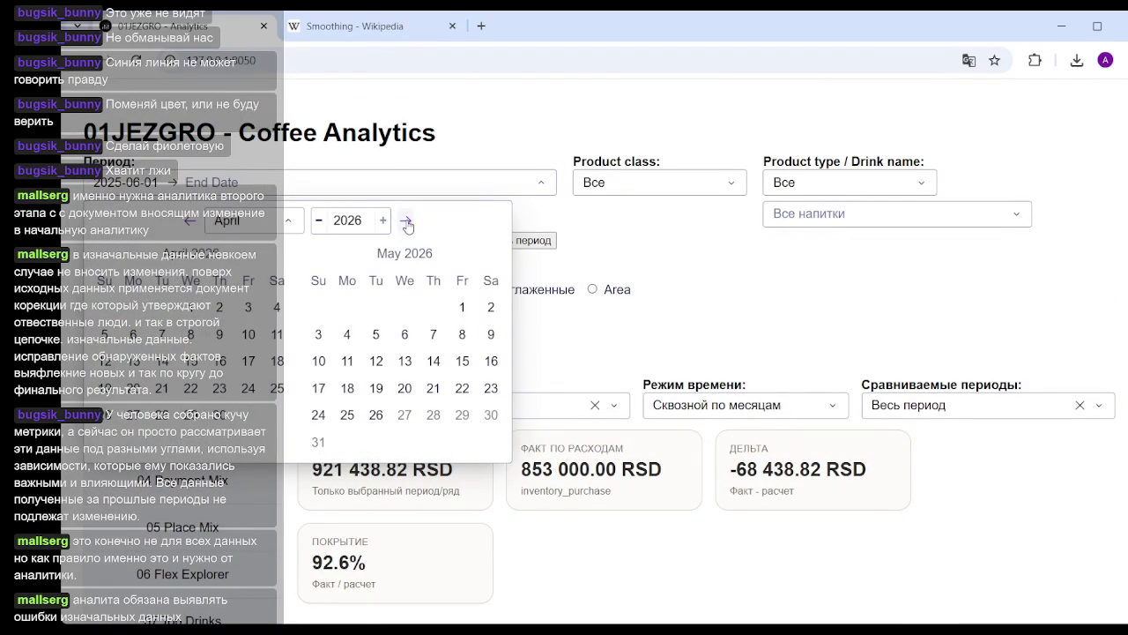
click(220, 416)
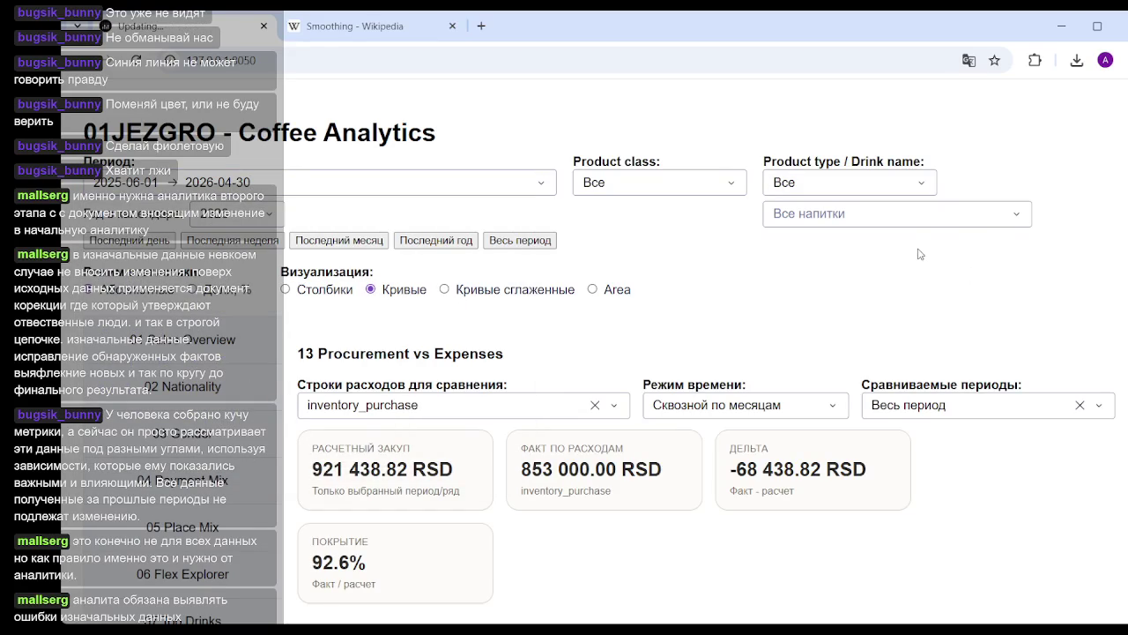
Check the chart, delta table and 99.7% coverage KPI, then bring up the SQLite database window
scroll(344, 198, down, 5)
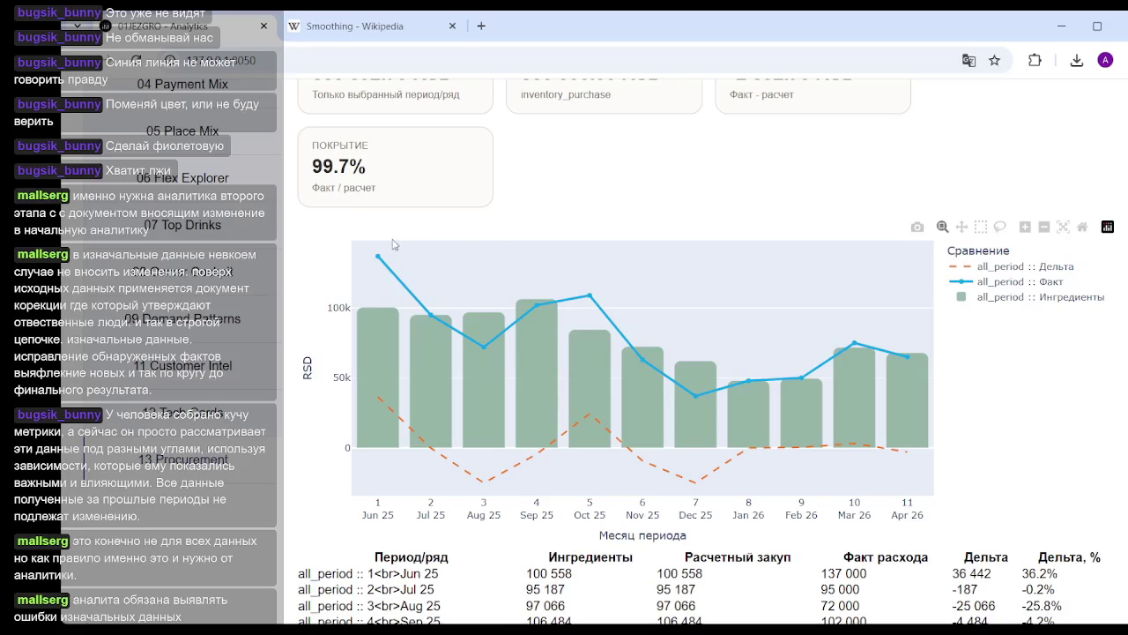
mouse_move(379, 257)
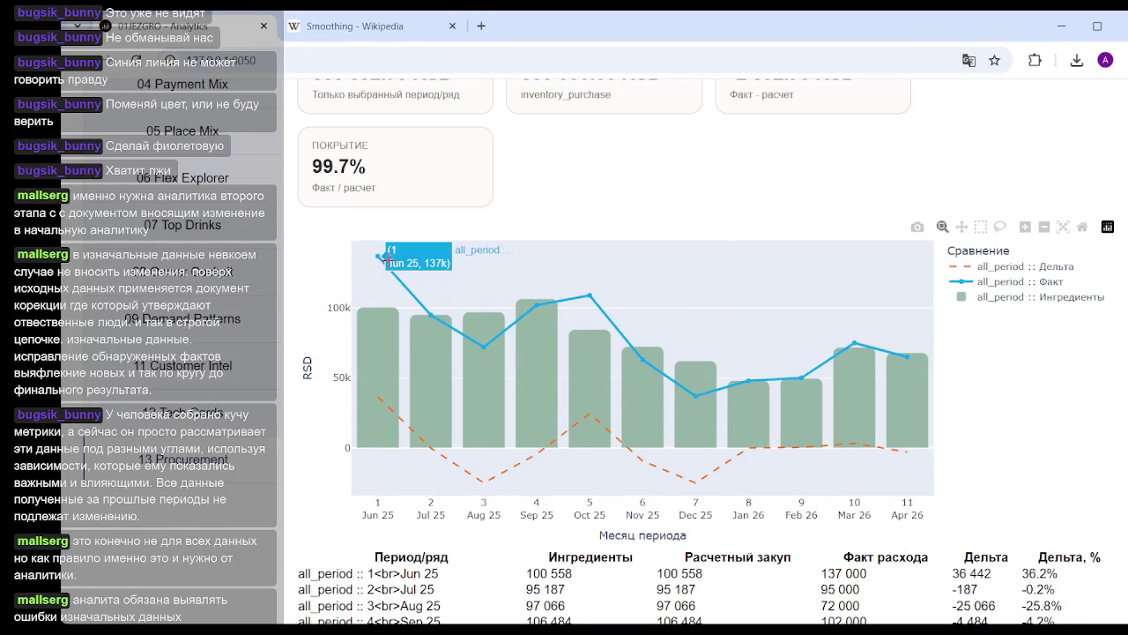
scroll(755, 352, down, 2)
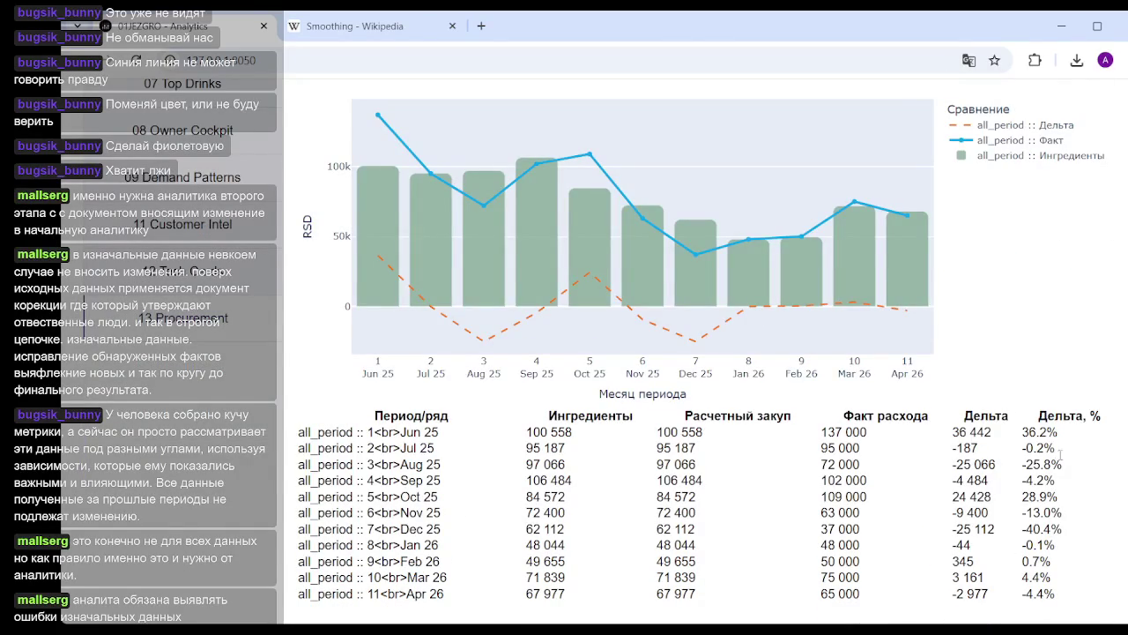
mouse_move(854, 202)
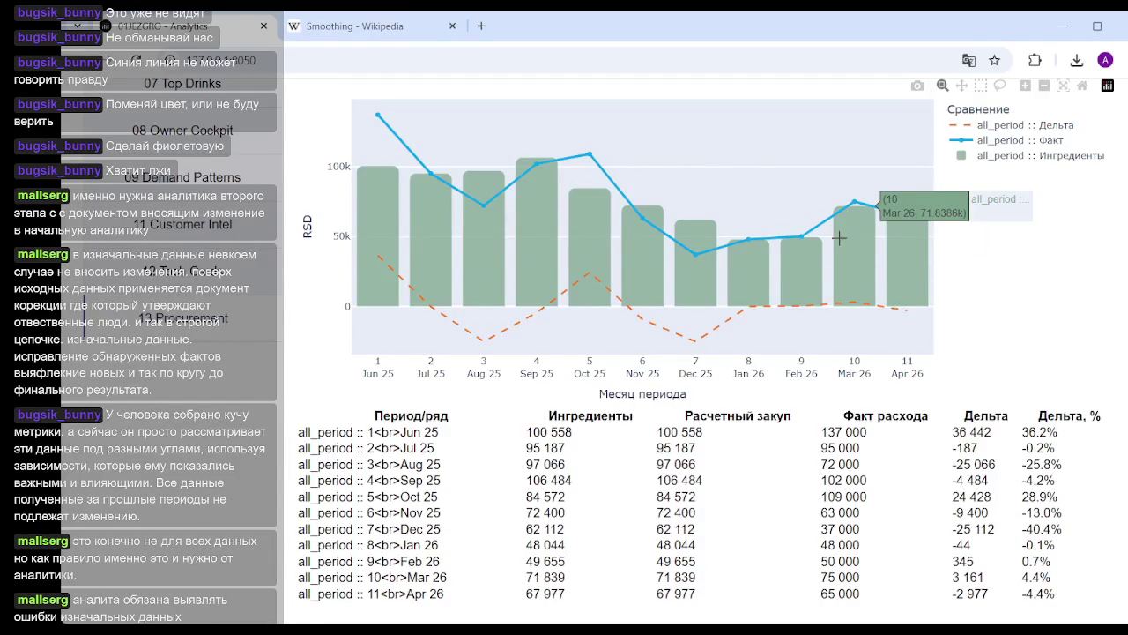
scroll(687, 282, up, 1)
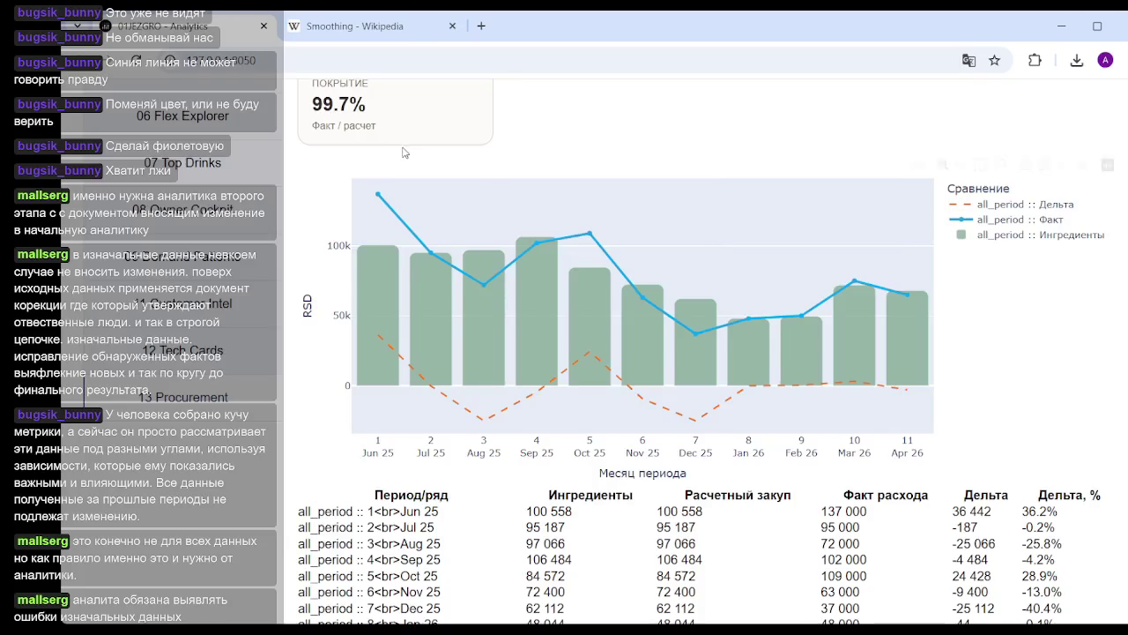
scroll(357, 157, up, 1)
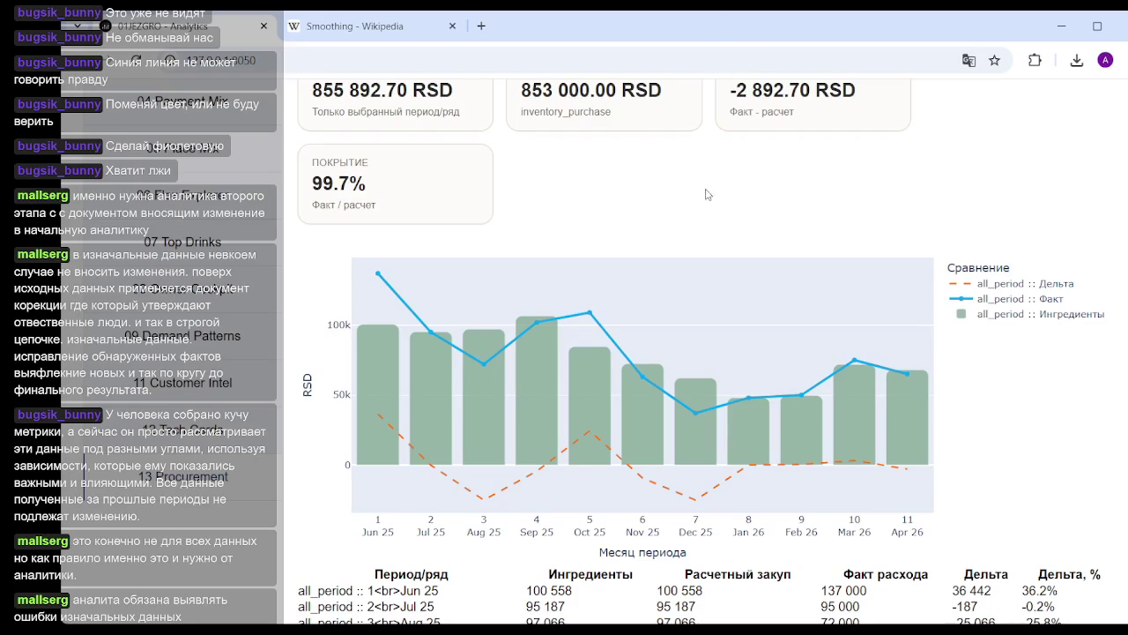
key(alt+Tab)
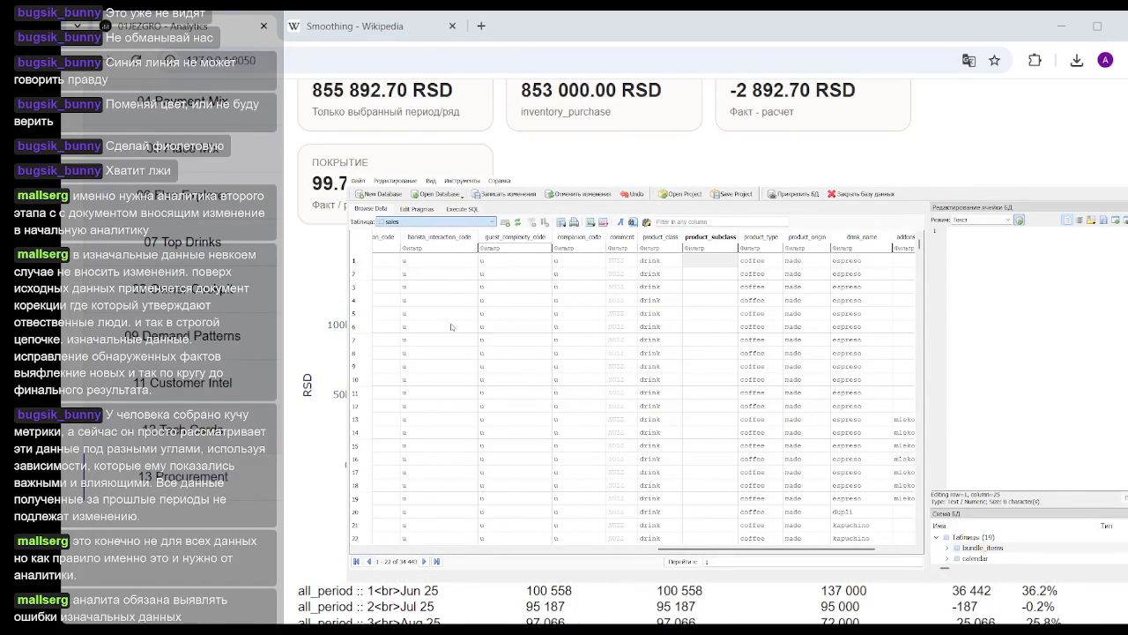
key(Up)
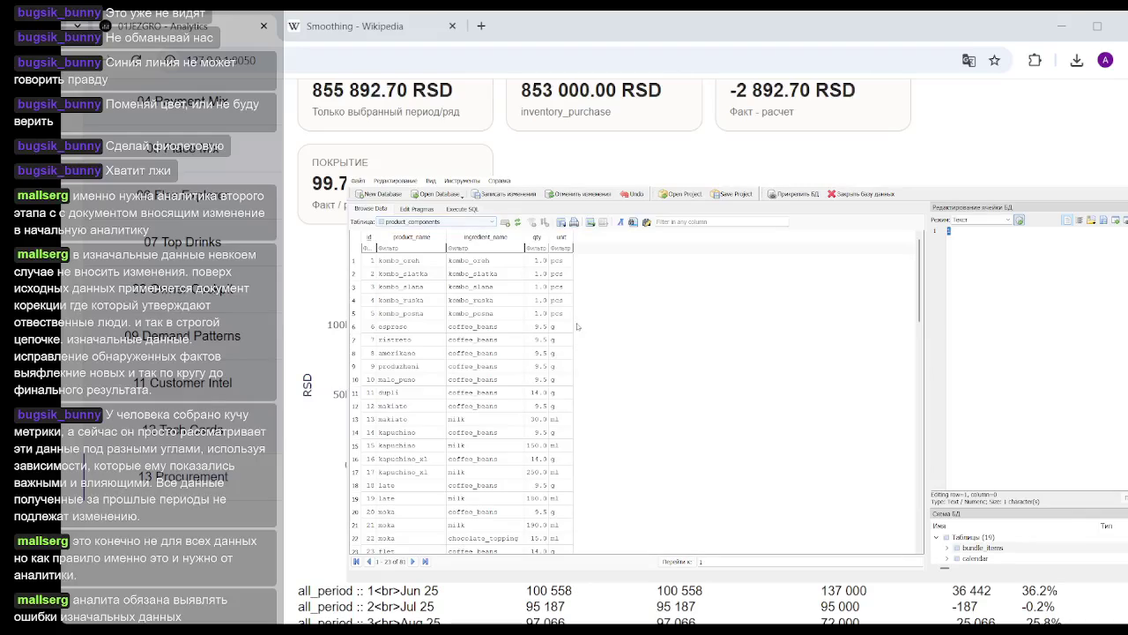
scroll(520, 327, down, 2)
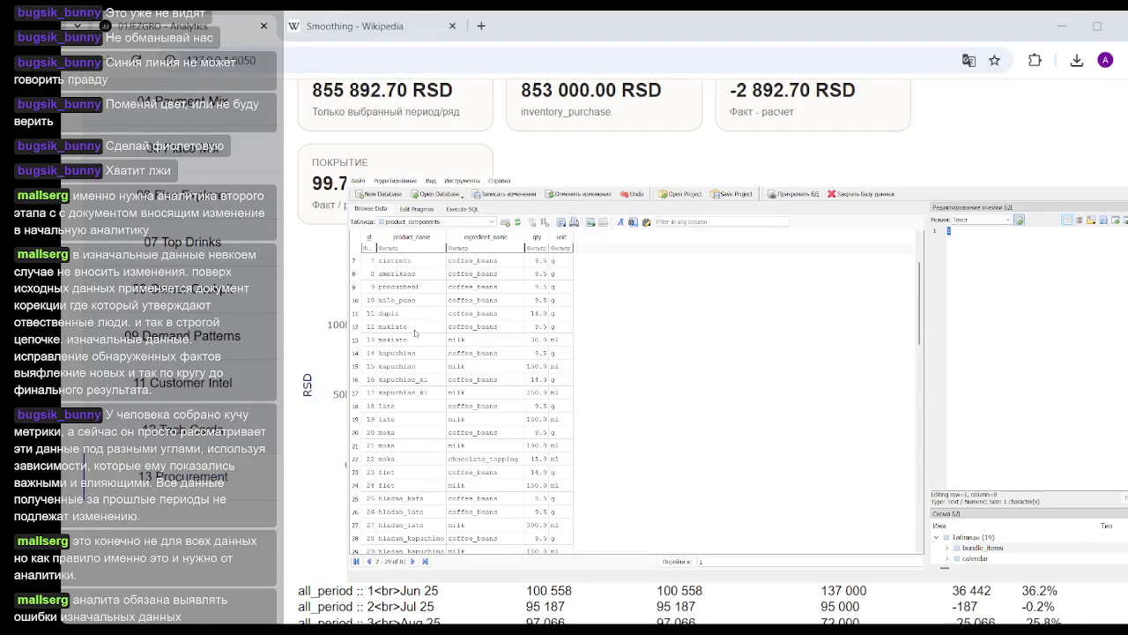
drag(409, 331, 552, 334)
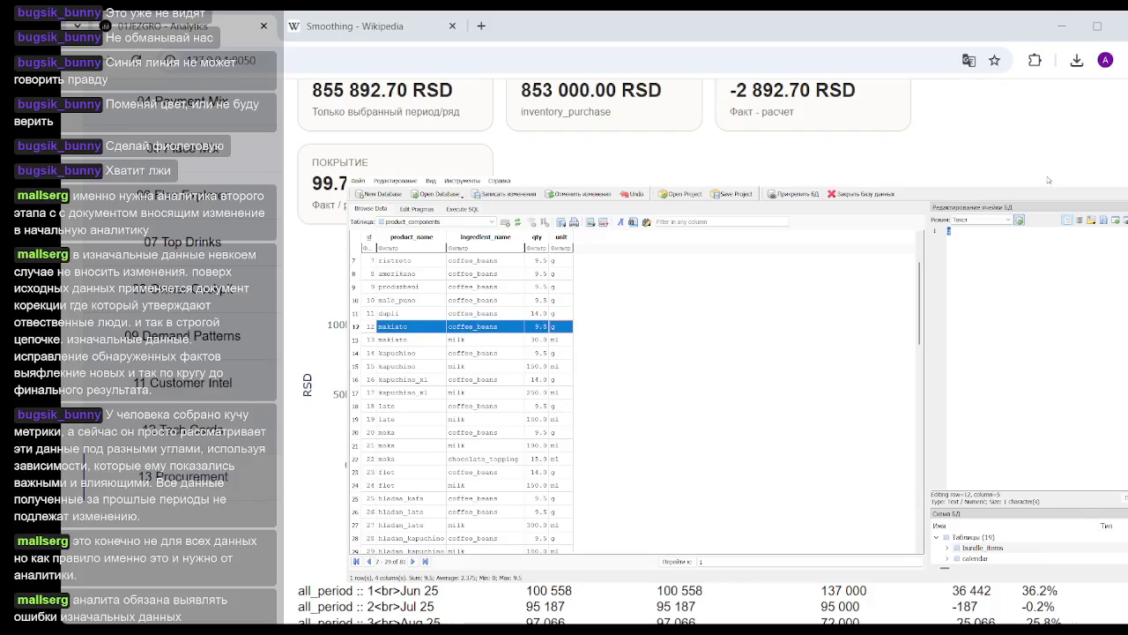
click(1049, 181)
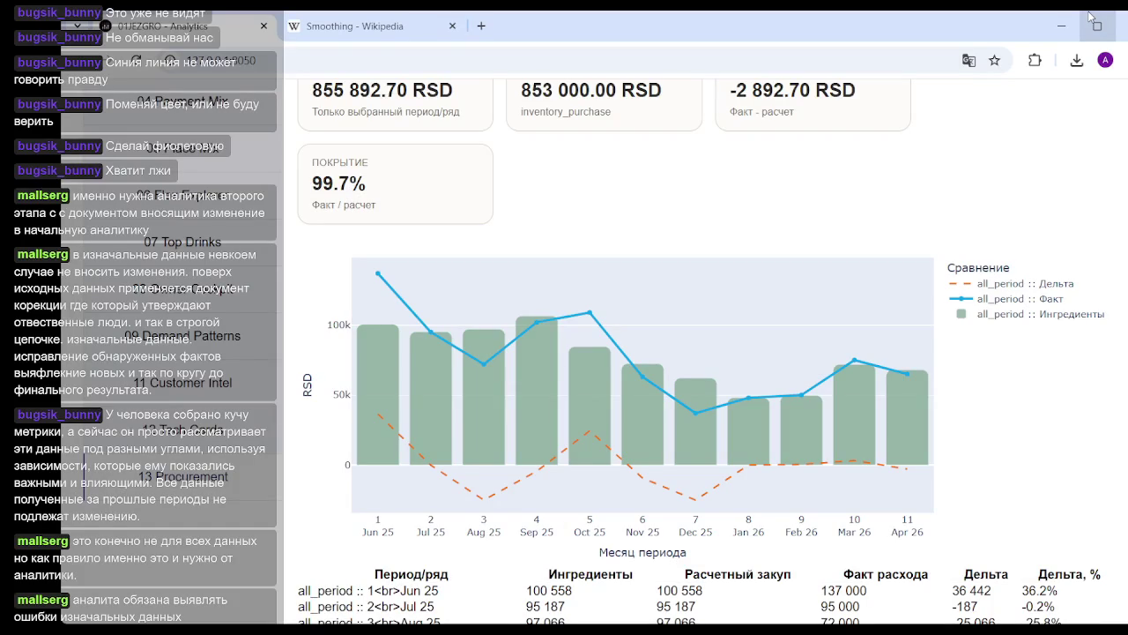
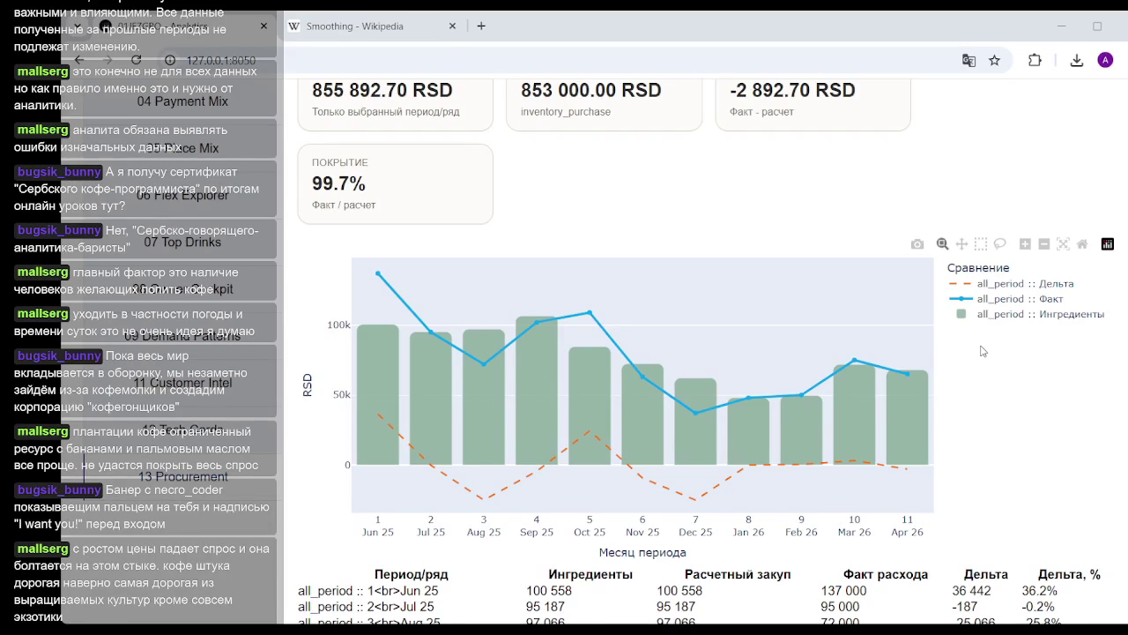
Open the flexible time-series page and compare 2026 alone by unchecking 2025
scroll(783, 204, up, 1)
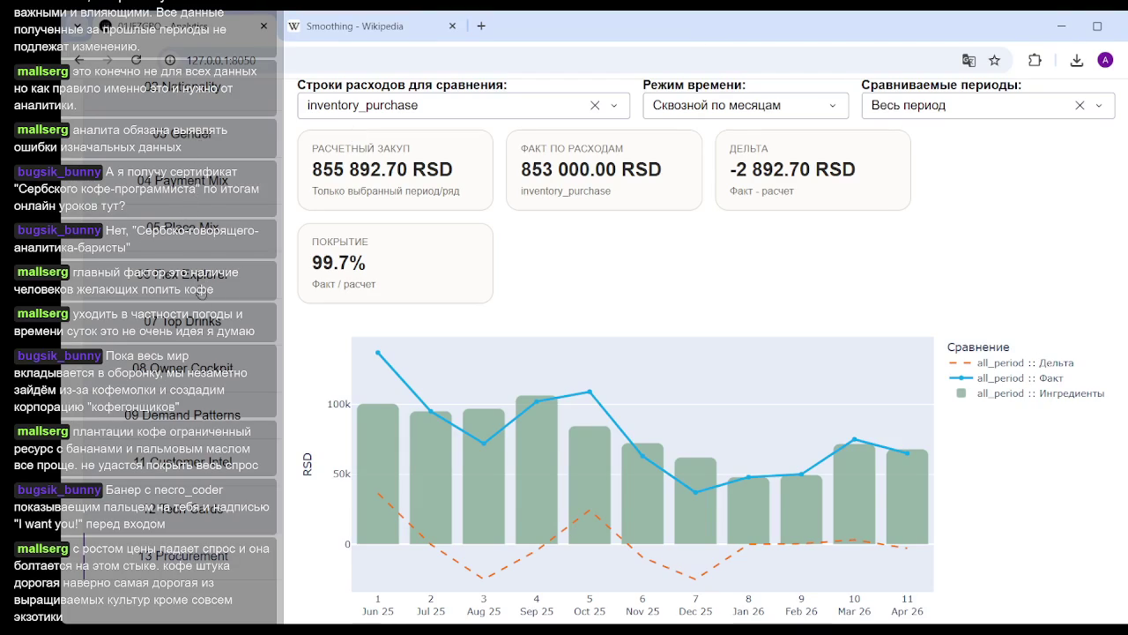
click(201, 281)
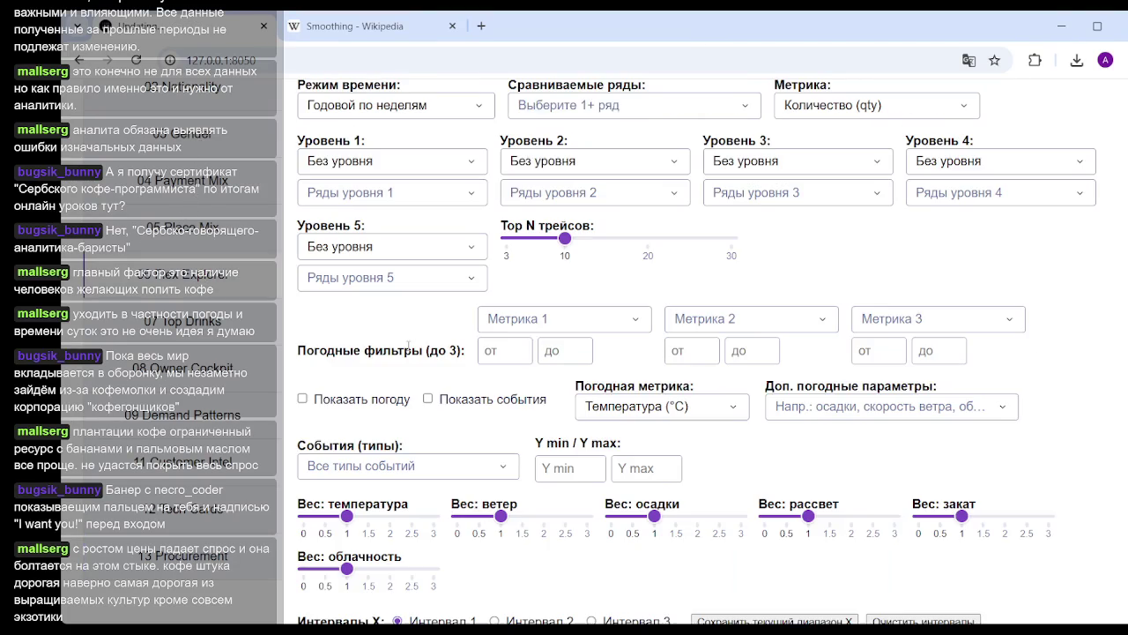
click(418, 115)
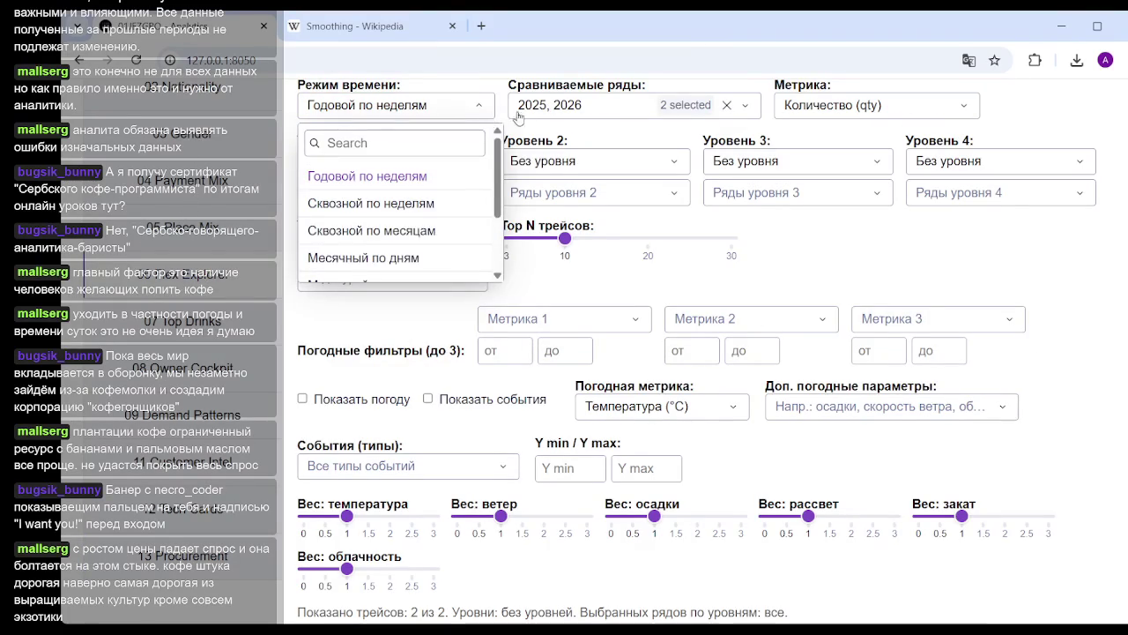
click(573, 106)
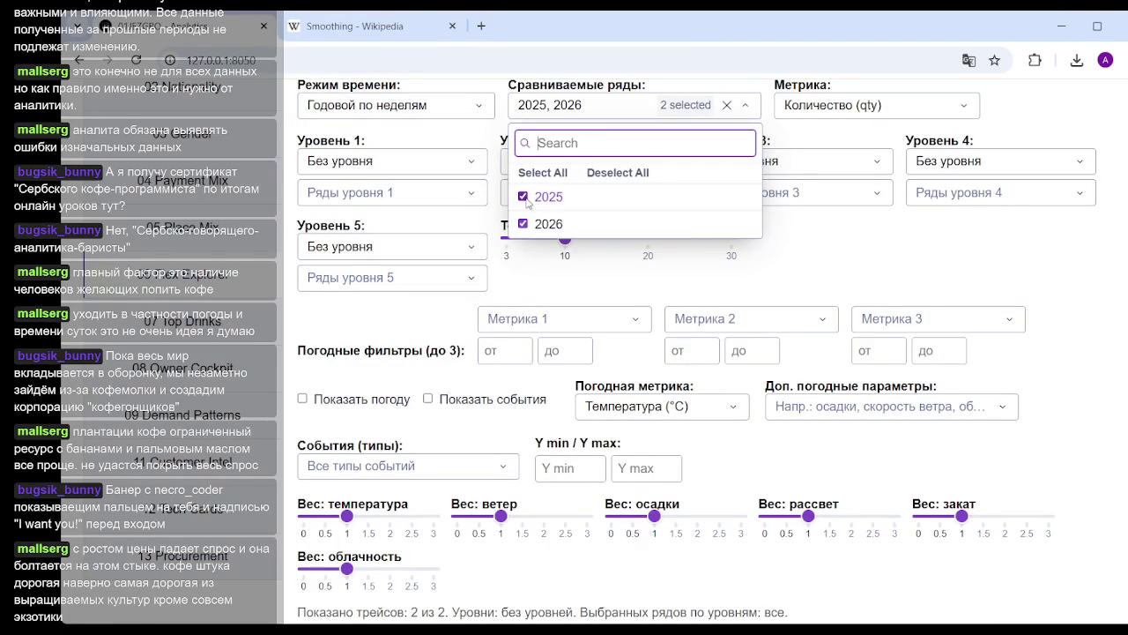
click(531, 199)
click(450, 113)
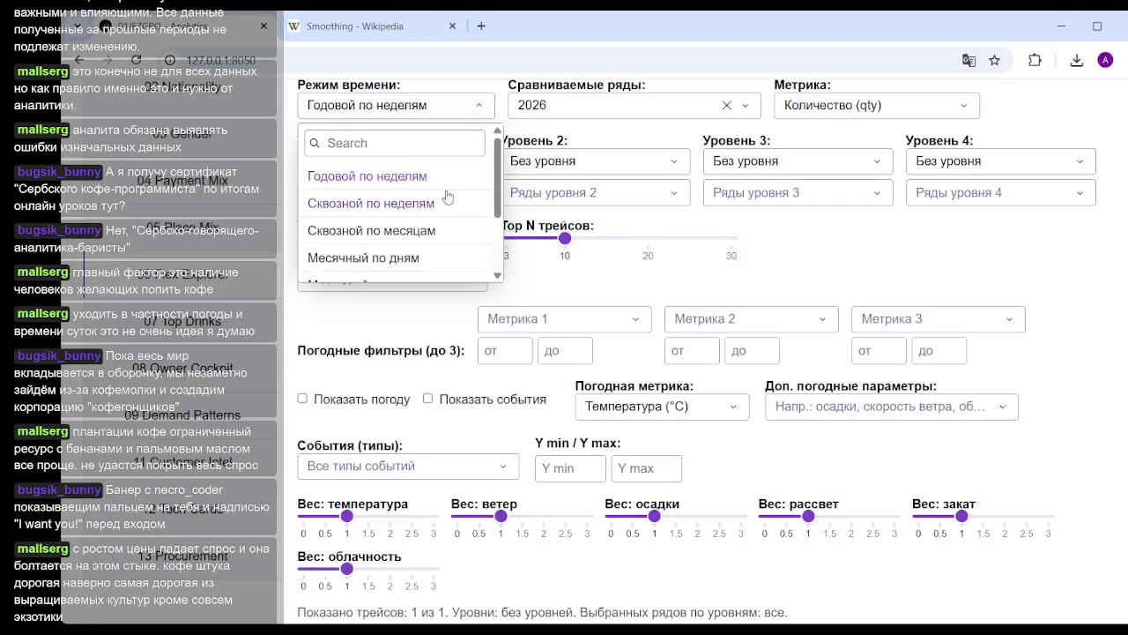
click(463, 181)
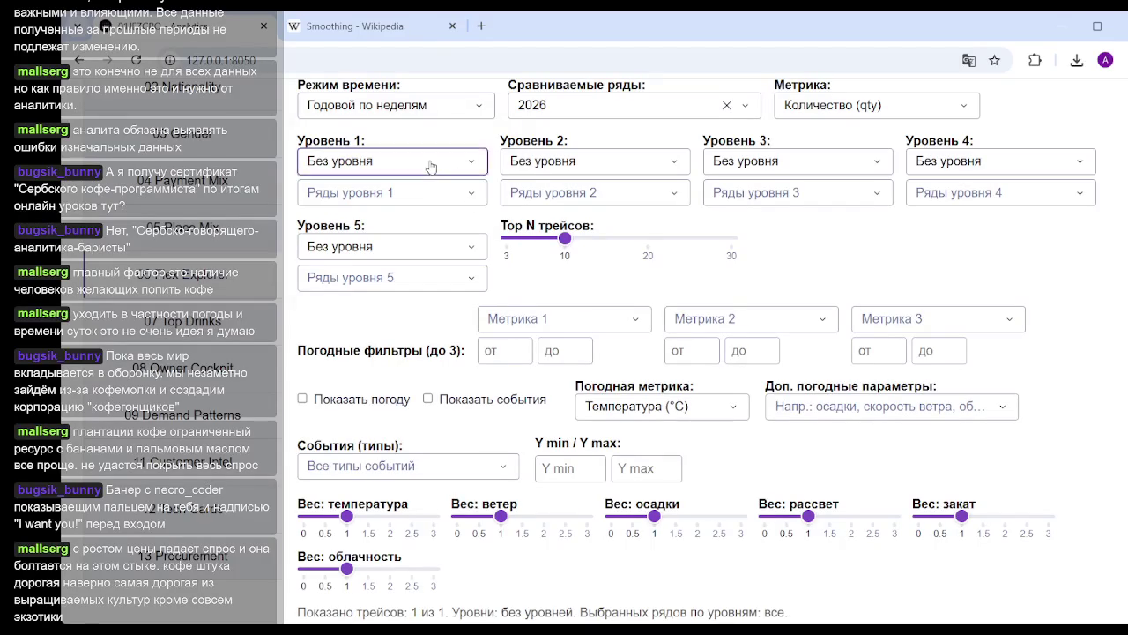
Set Уровень 1 to age_group so weekly quantity is split by age group
click(428, 162)
scroll(420, 259, down, 3)
scroll(411, 280, up, 1)
scroll(406, 276, up, 3)
scroll(402, 274, down, 4)
scroll(401, 274, down, 2)
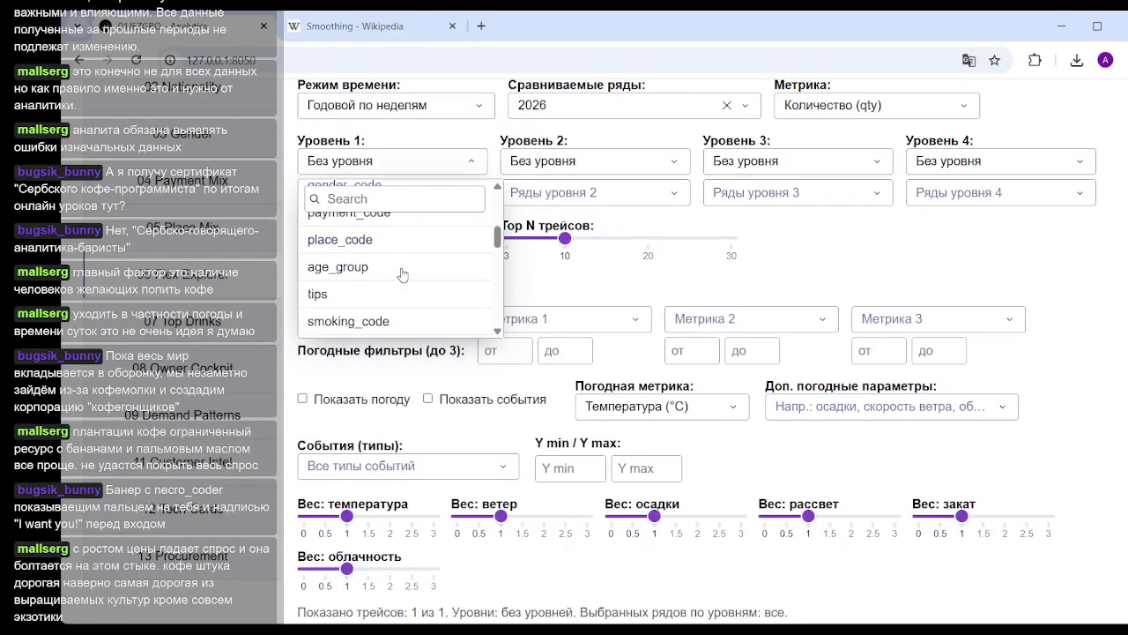
click(380, 266)
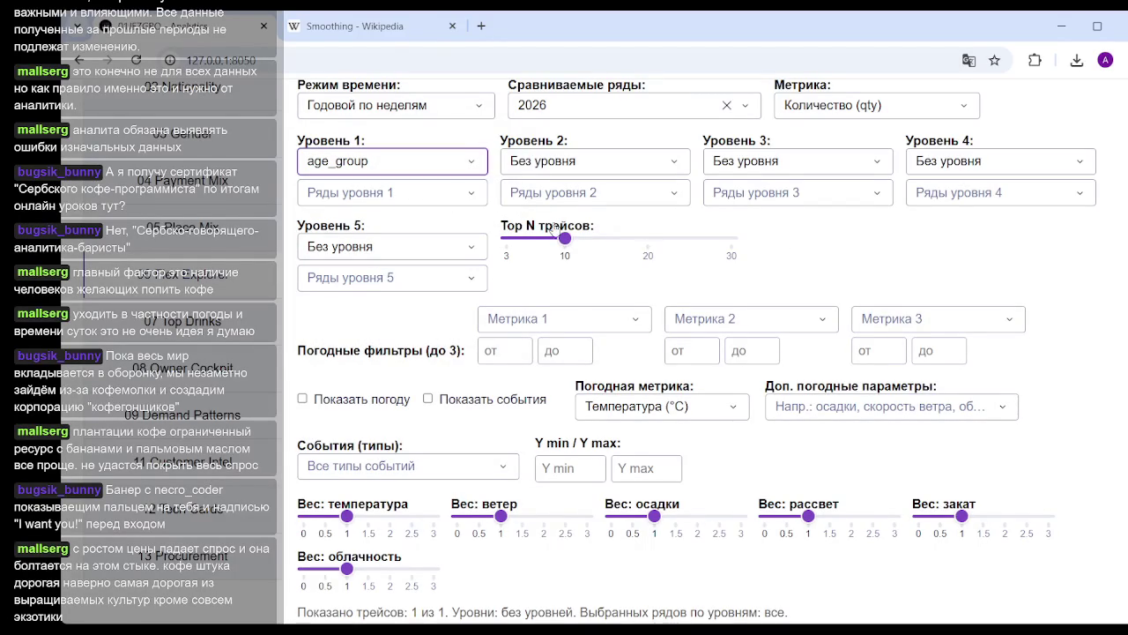
scroll(920, 254, down, 5)
scroll(920, 254, down, 4)
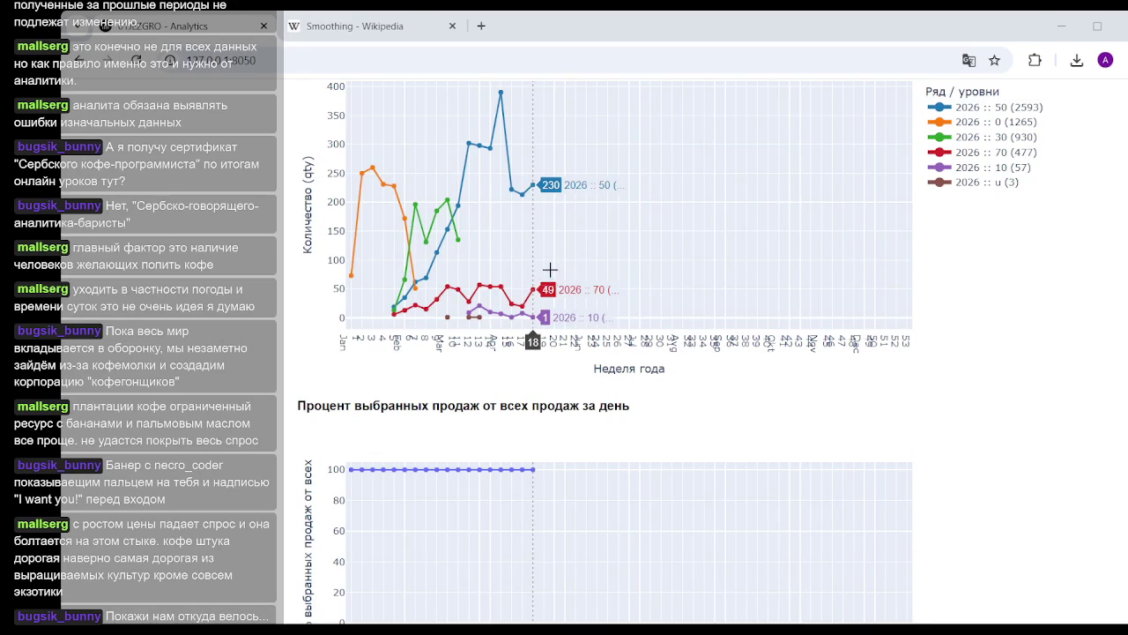
mouse_move(532, 264)
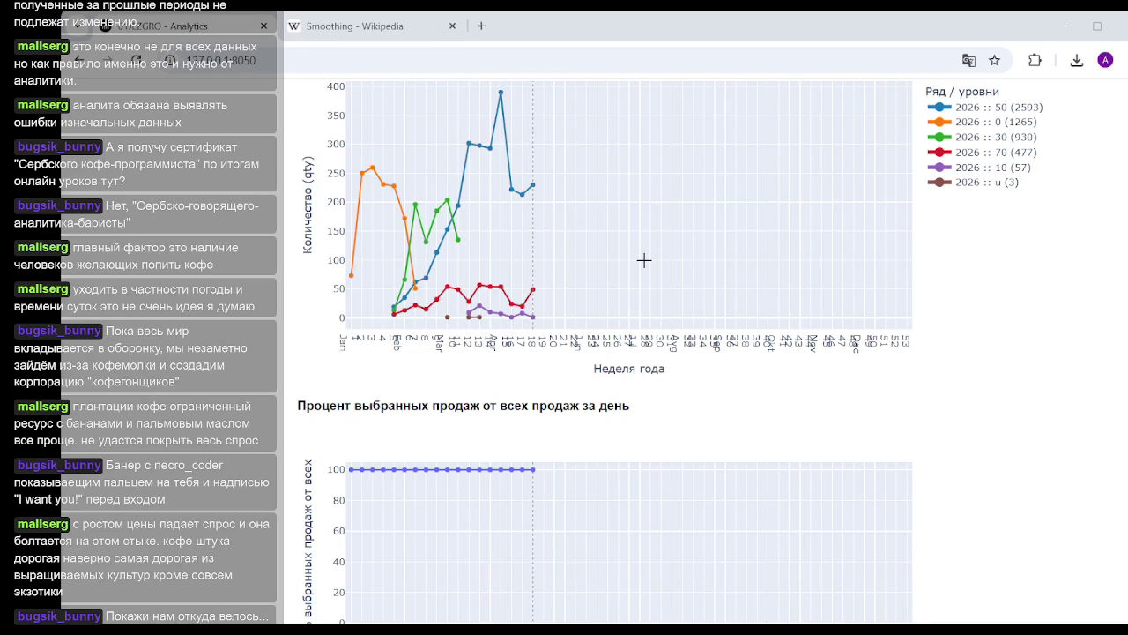
mouse_move(468, 317)
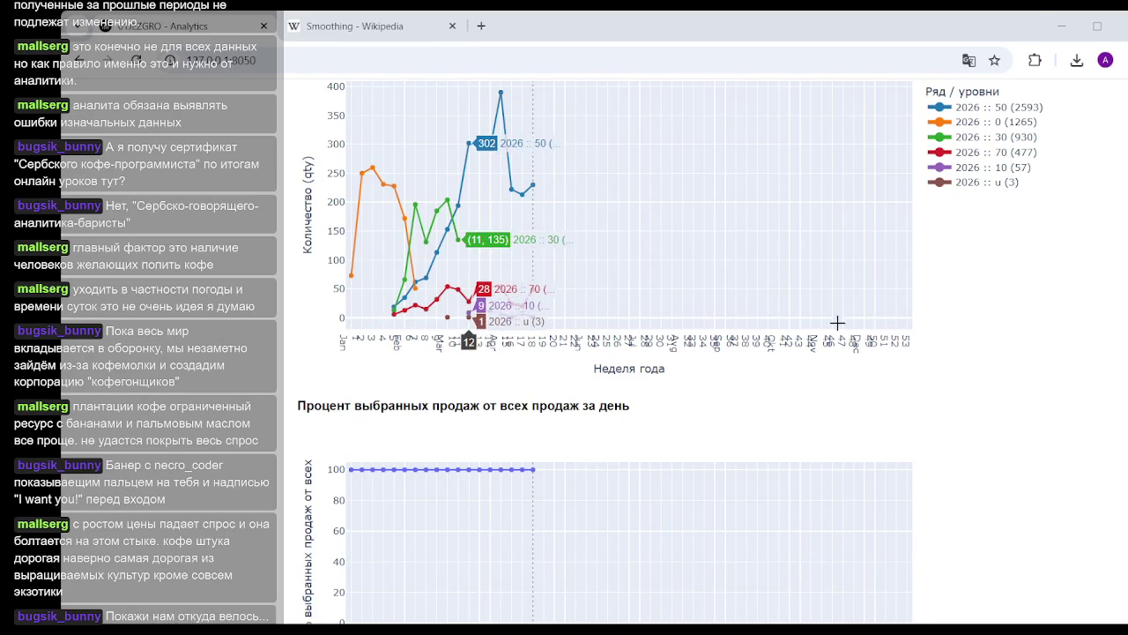
scroll(605, 352, down, 3)
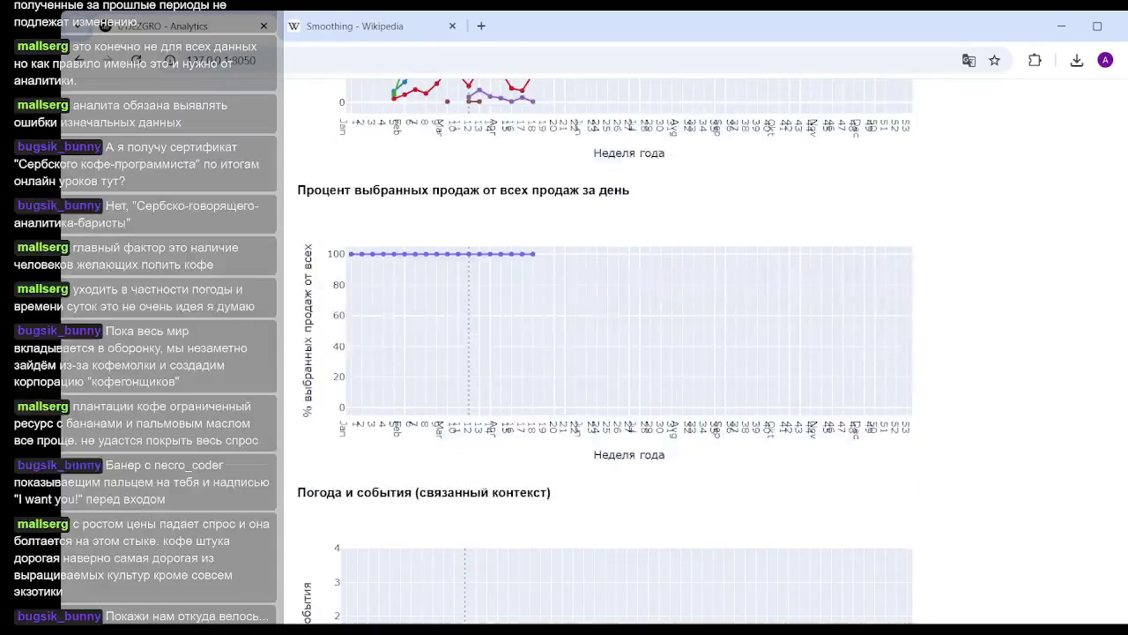
scroll(604, 352, down, 4)
scroll(605, 352, down, 2)
scroll(605, 352, up, 4)
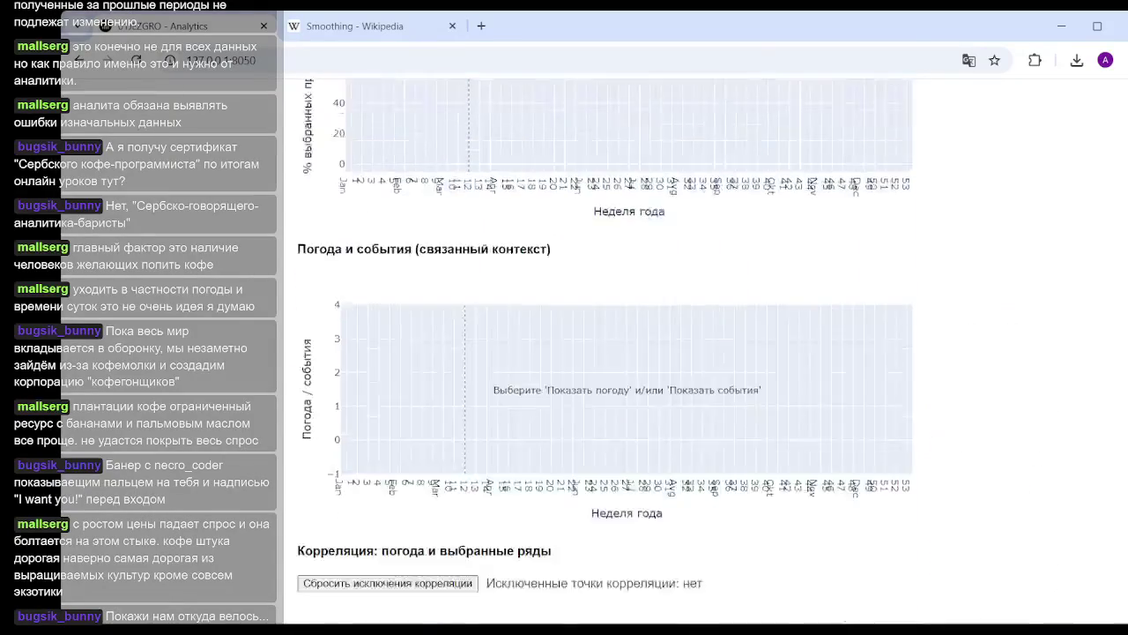
scroll(604, 352, up, 5)
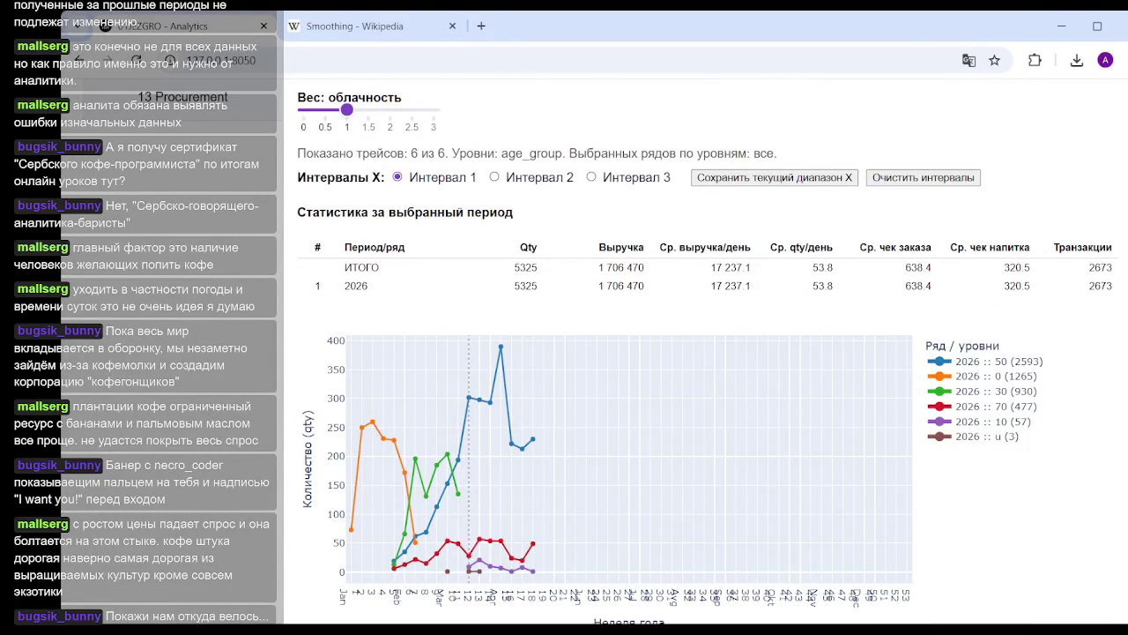
scroll(705, 353, up, 1)
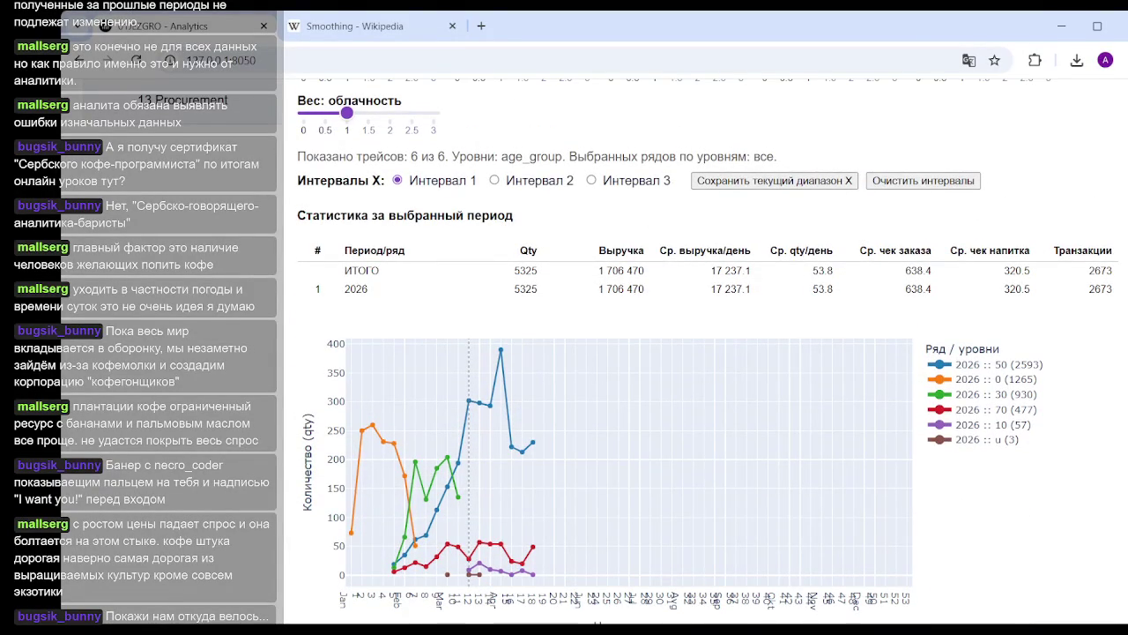
scroll(632, 353, up, 1)
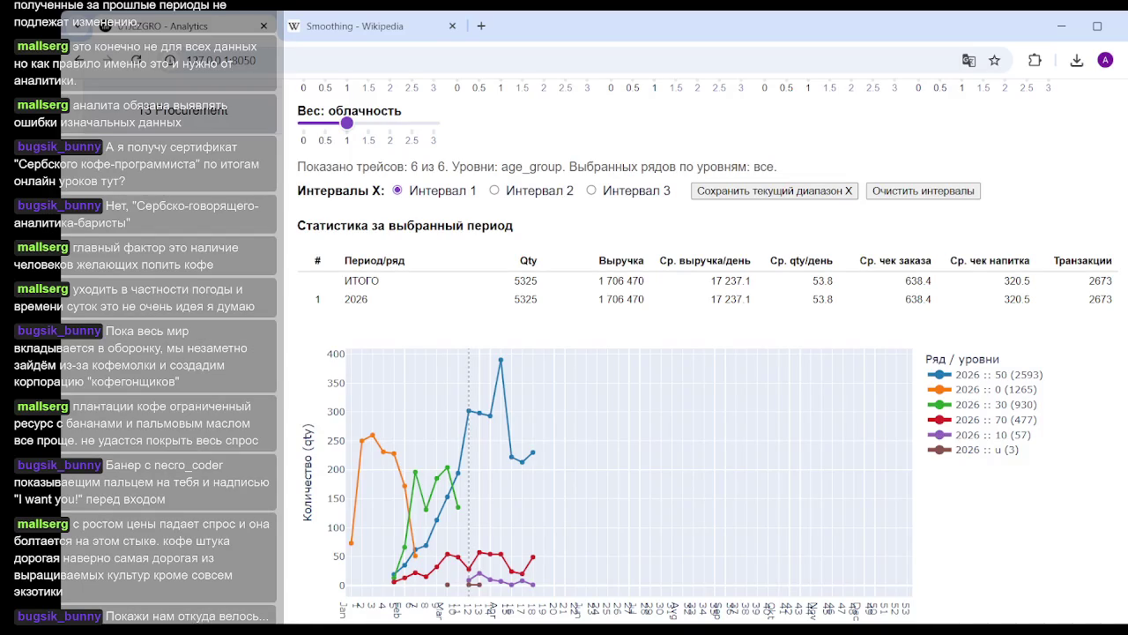
scroll(705, 352, down, 5)
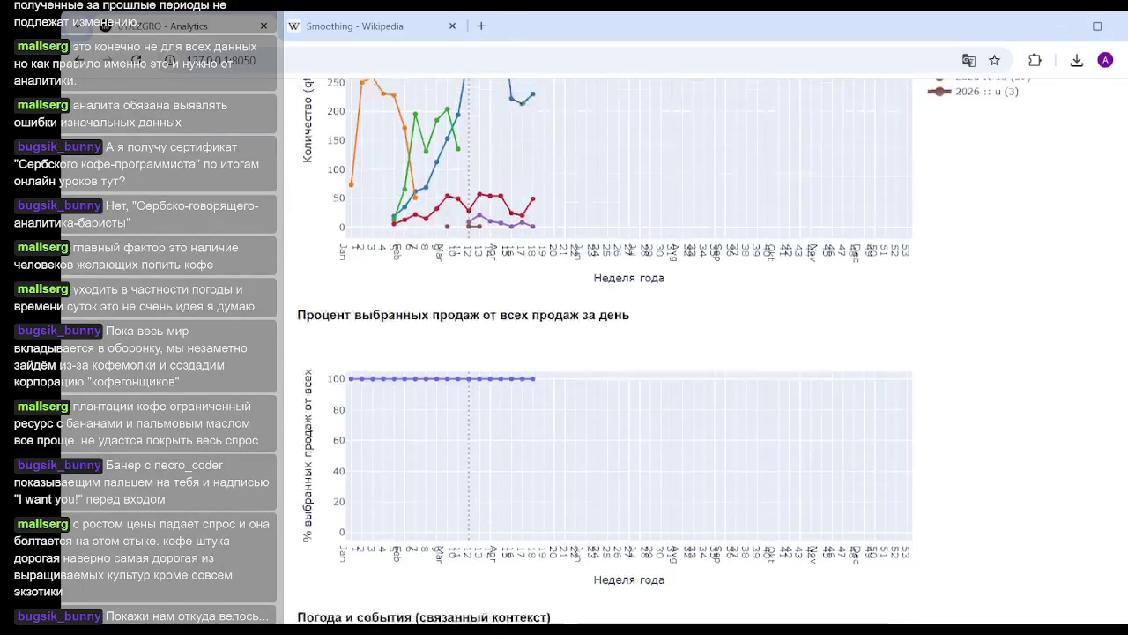
scroll(705, 353, up, 3)
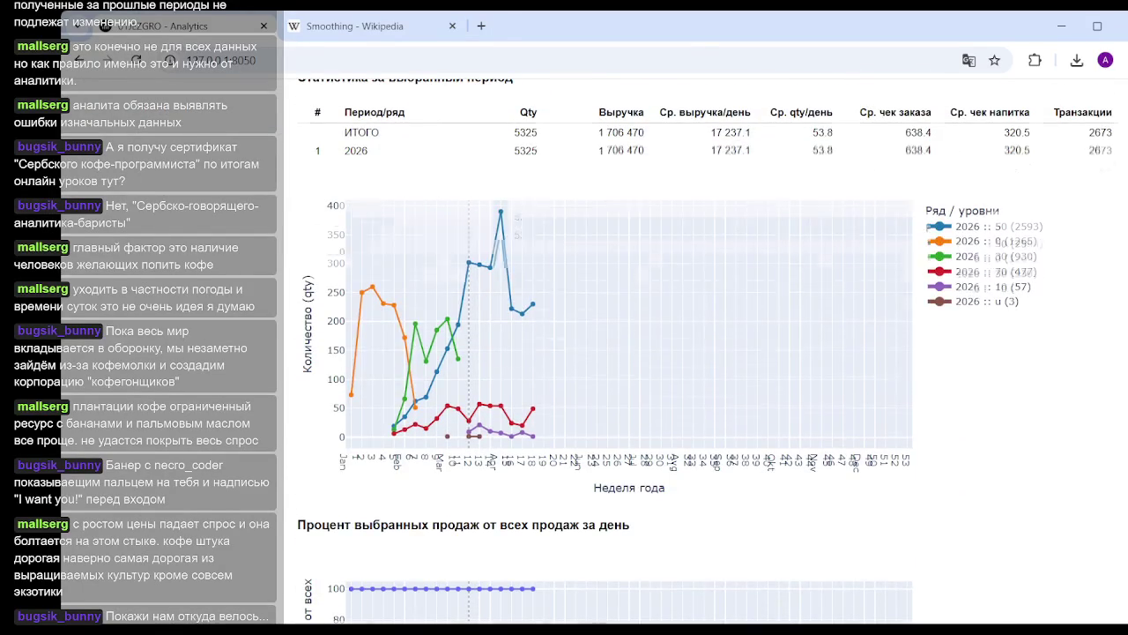
scroll(705, 353, up, 1)
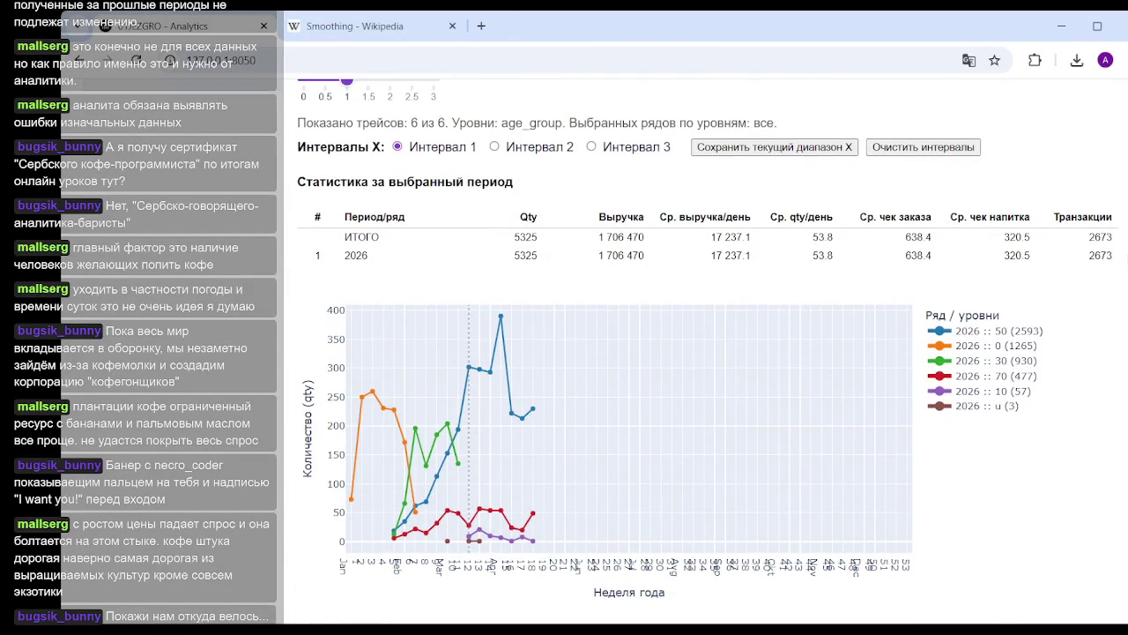
scroll(408, 264, up, 2)
scroll(408, 265, up, 2)
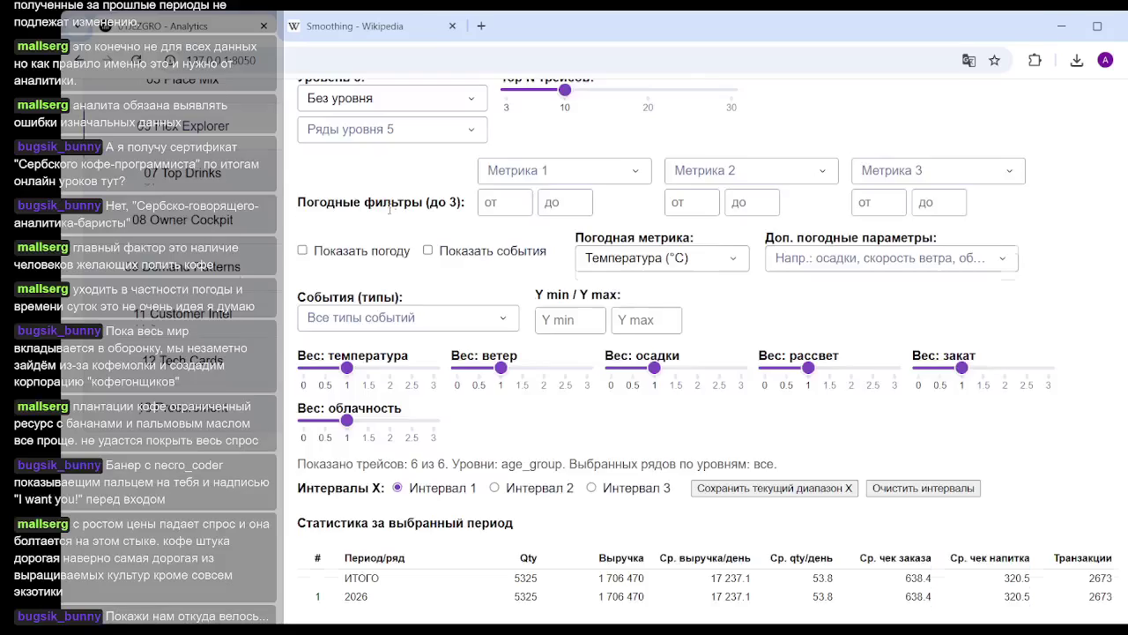
scroll(389, 208, up, 1)
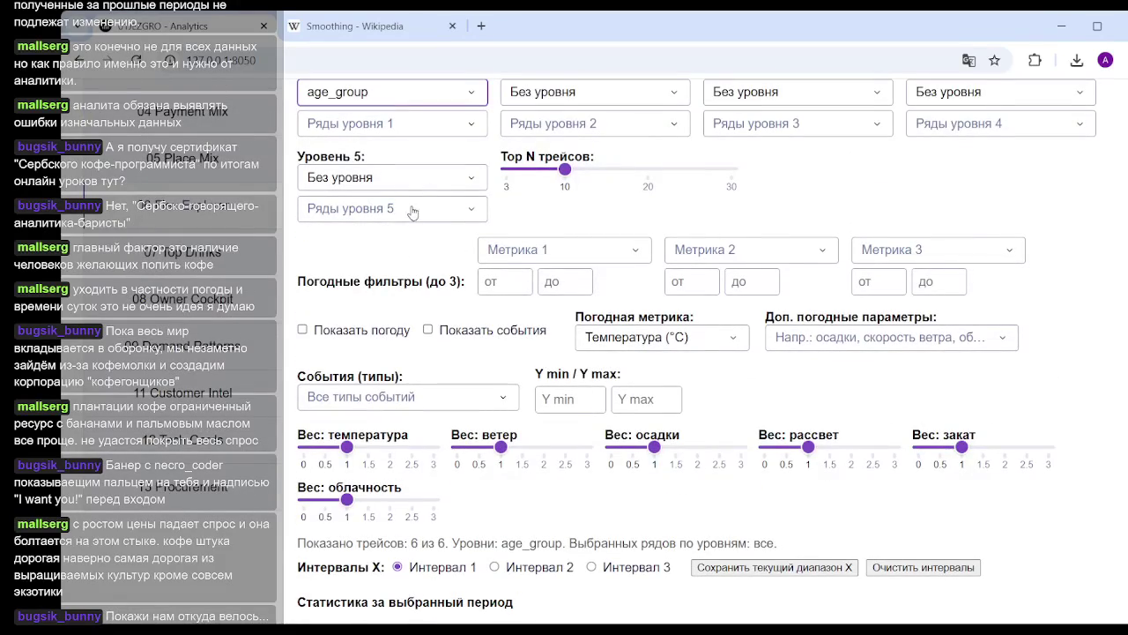
scroll(411, 183, up, 1)
click(401, 212)
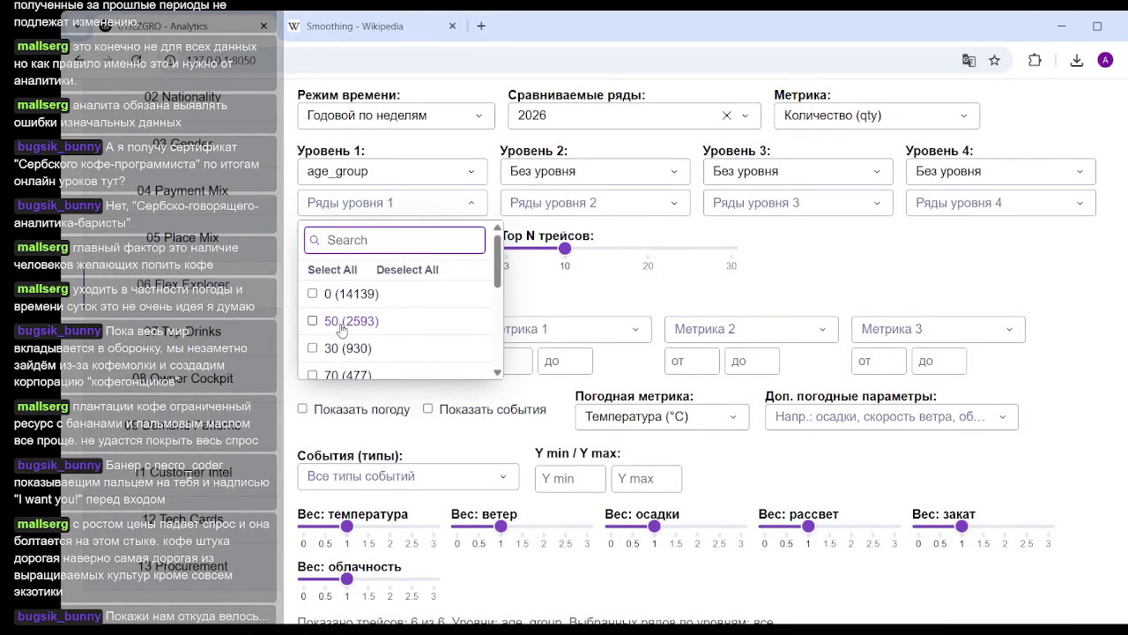
Filter Ряды уровня 1 from 50 to only the 70 age group (477) and mark week 17
click(342, 325)
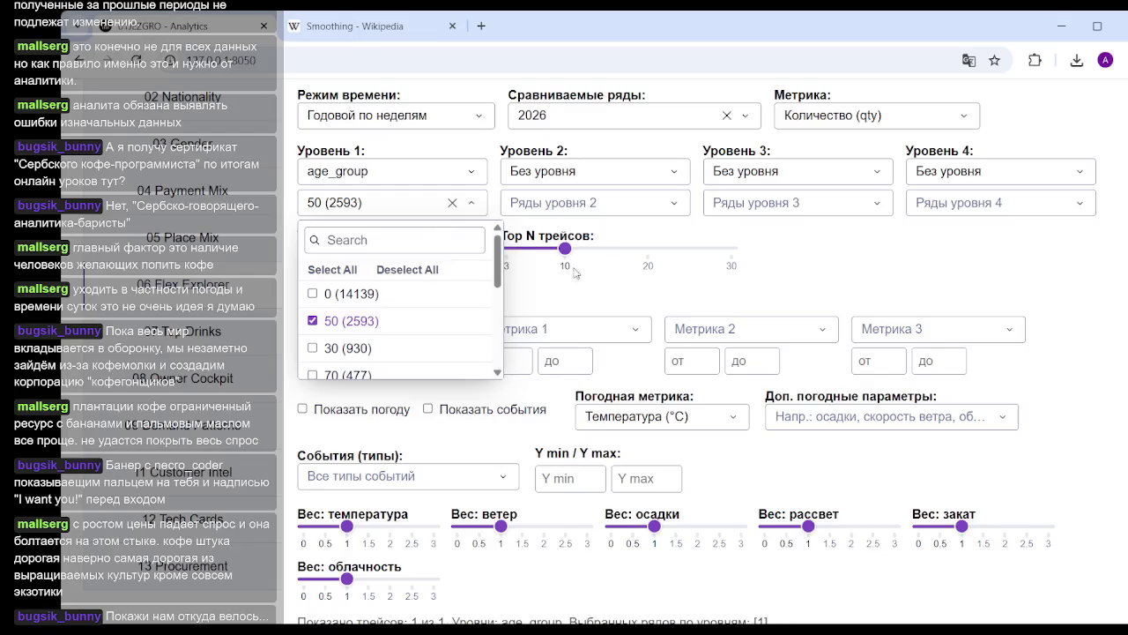
click(406, 211)
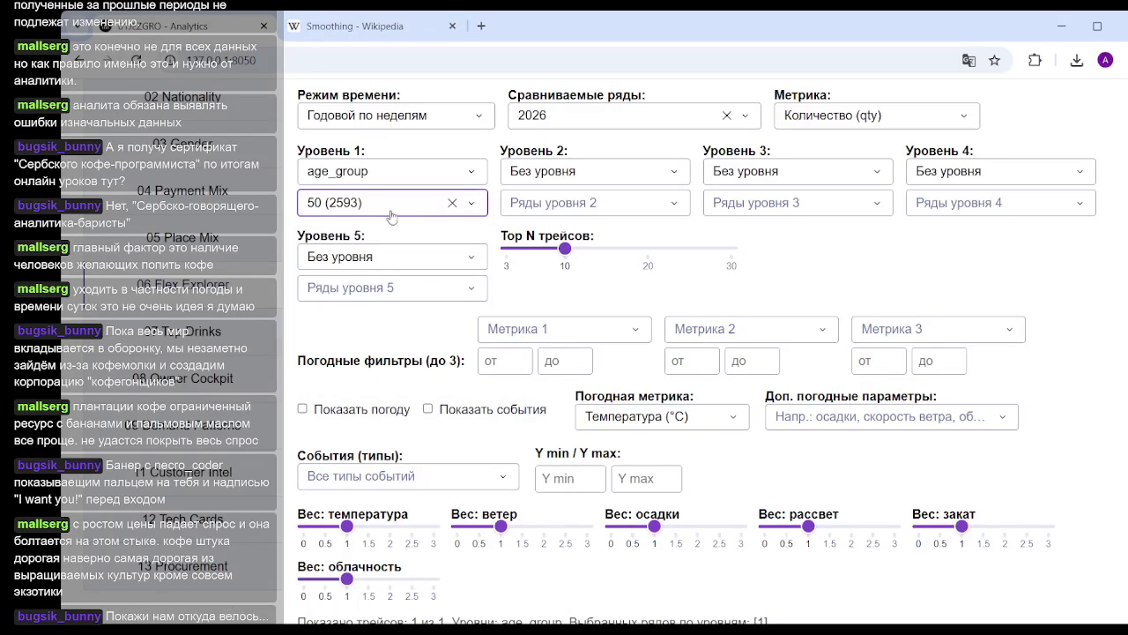
click(391, 211)
click(314, 293)
click(314, 375)
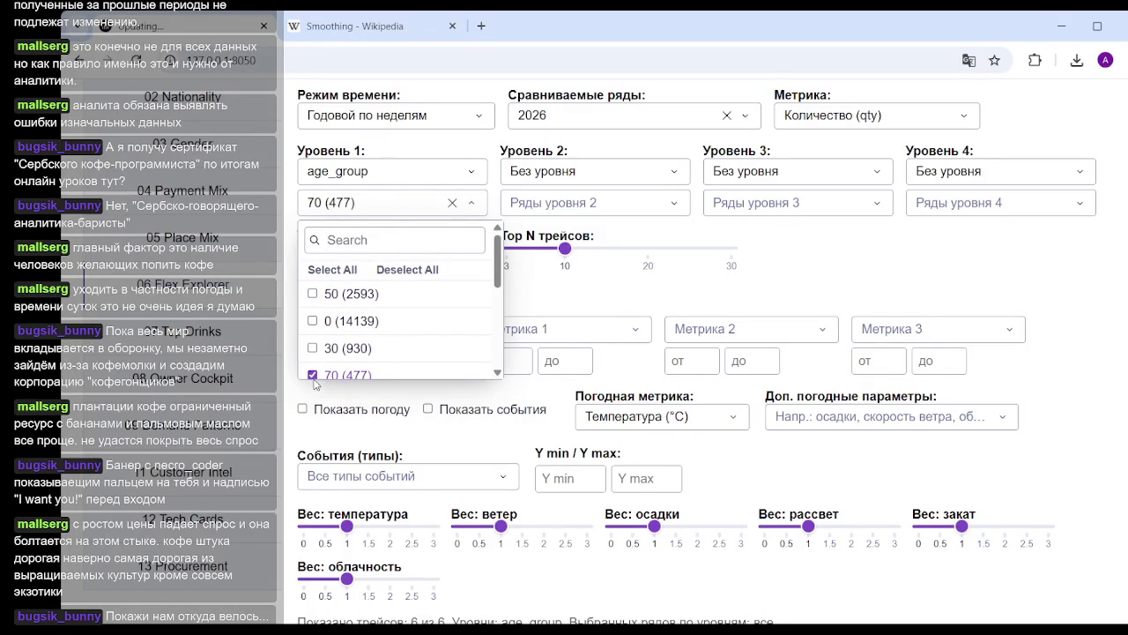
click(917, 264)
scroll(917, 264, down, 10)
click(844, 299)
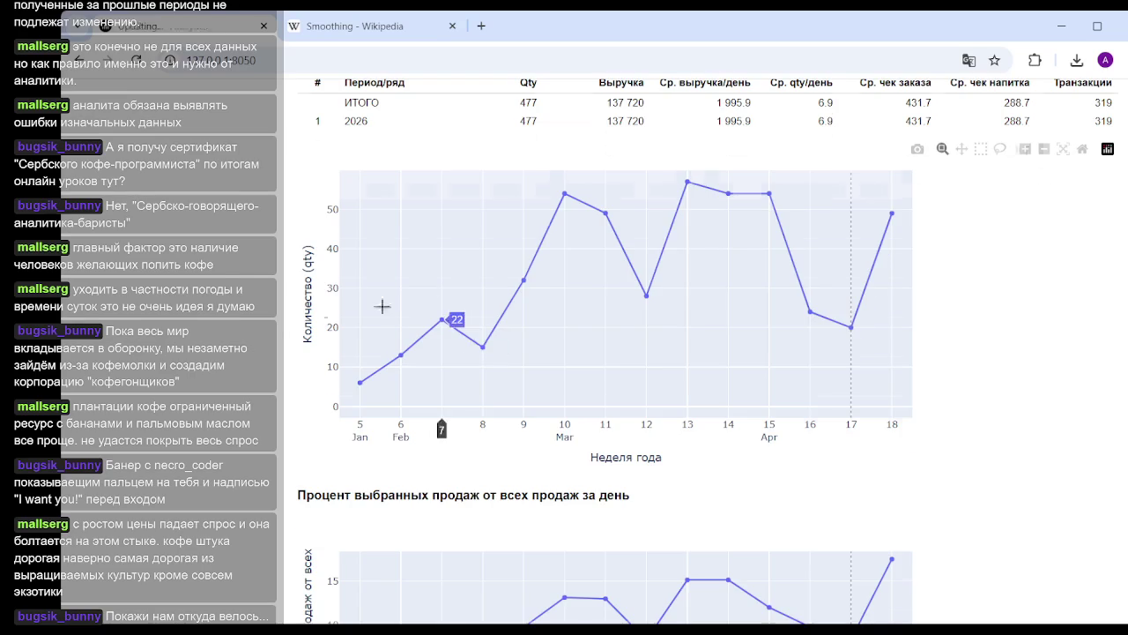
Move the week marker through weeks 9, 14 and 17 on the Процент выбранных продаж chart, ending at week 12
scroll(382, 306, up, 5)
scroll(291, 273, up, 10)
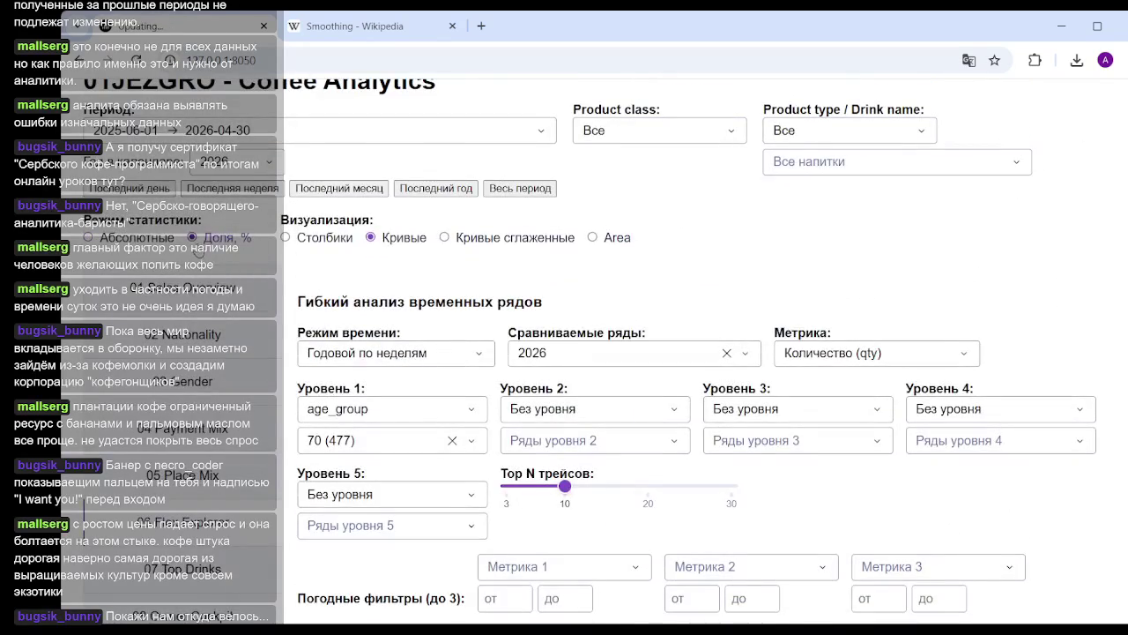
scroll(850, 302, down, 3)
scroll(851, 302, down, 6)
scroll(743, 285, down, 3)
scroll(677, 314, down, 3)
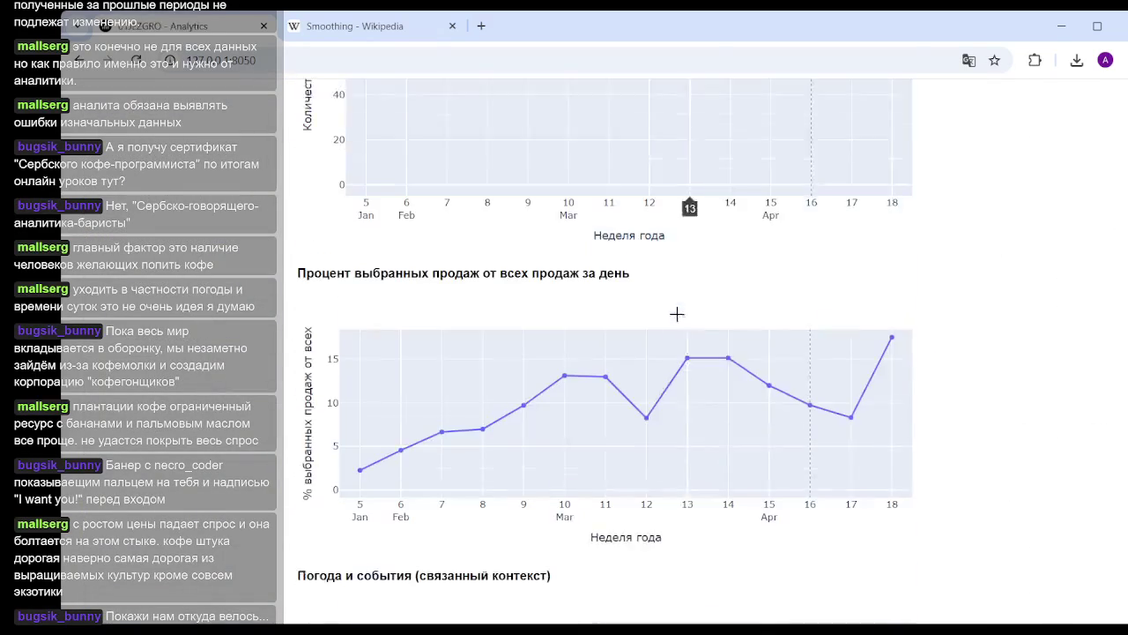
click(513, 407)
click(721, 360)
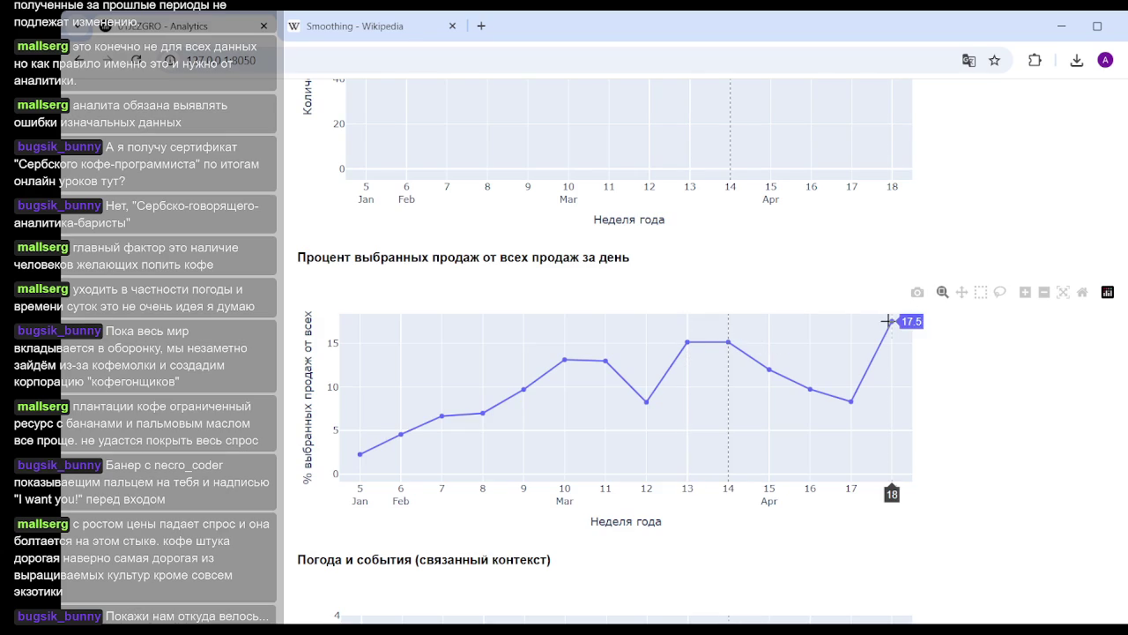
click(849, 403)
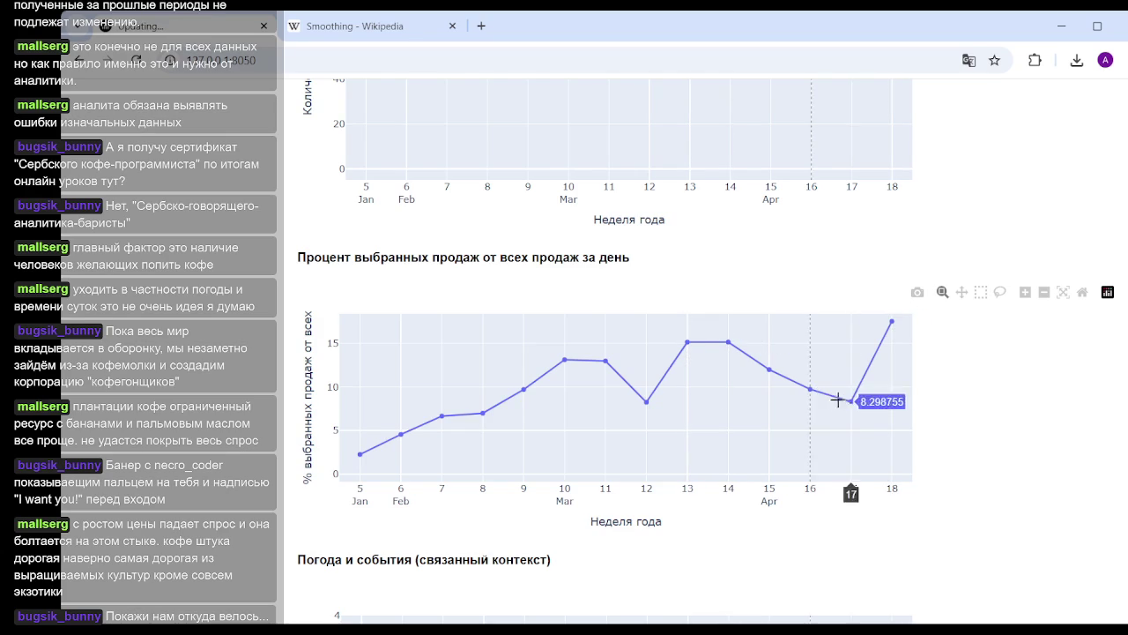
click(646, 396)
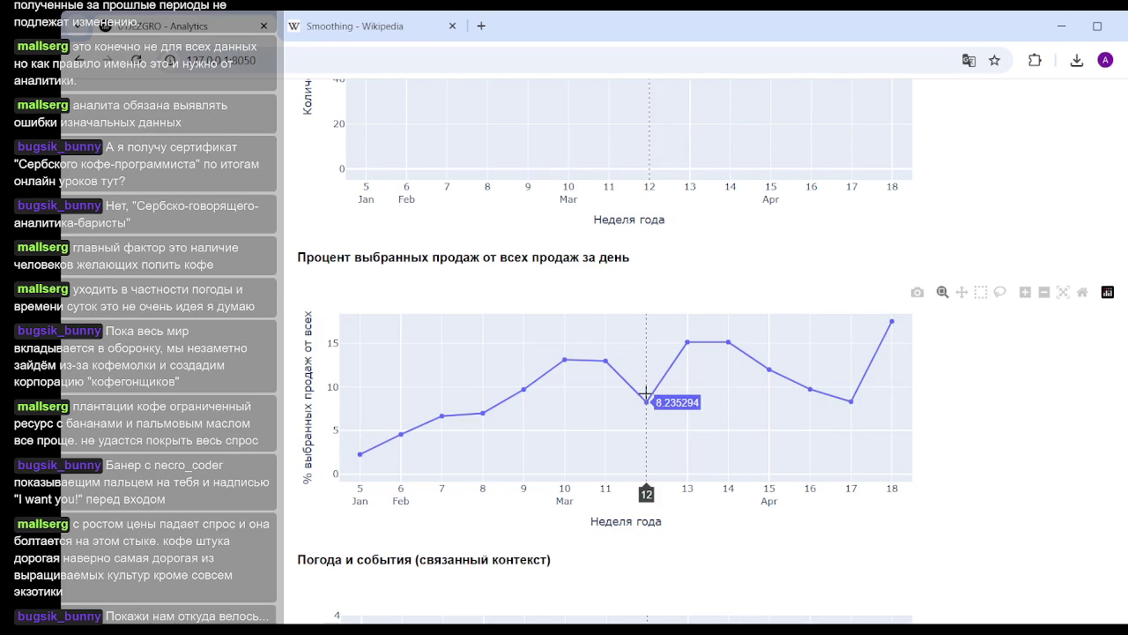